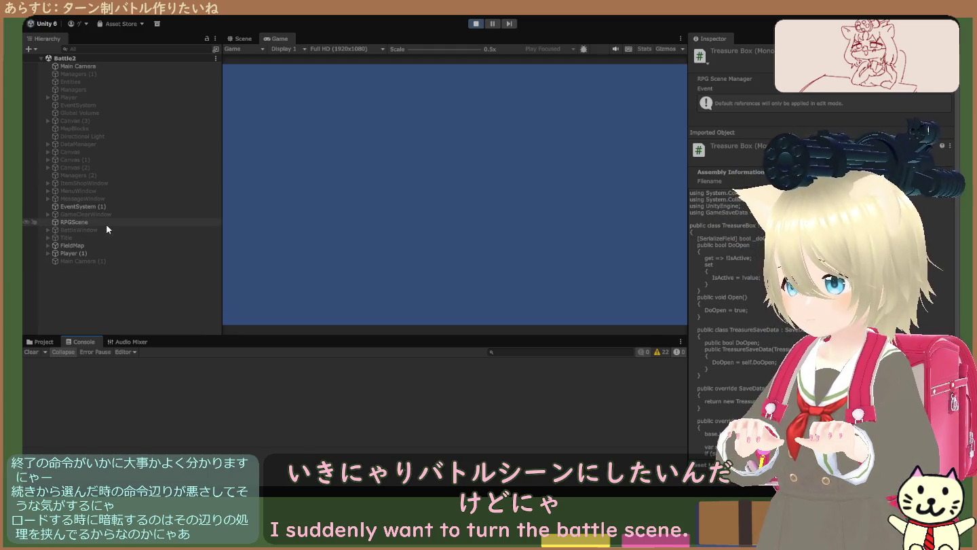
- Activate the Title object so the Game view shows the grey panel with 'New Text'
click(116, 239)
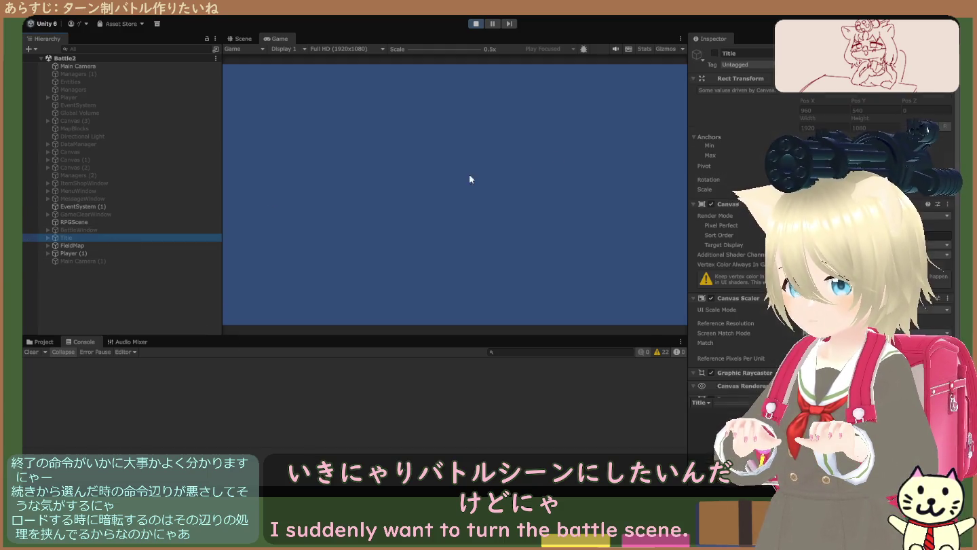
click(715, 53)
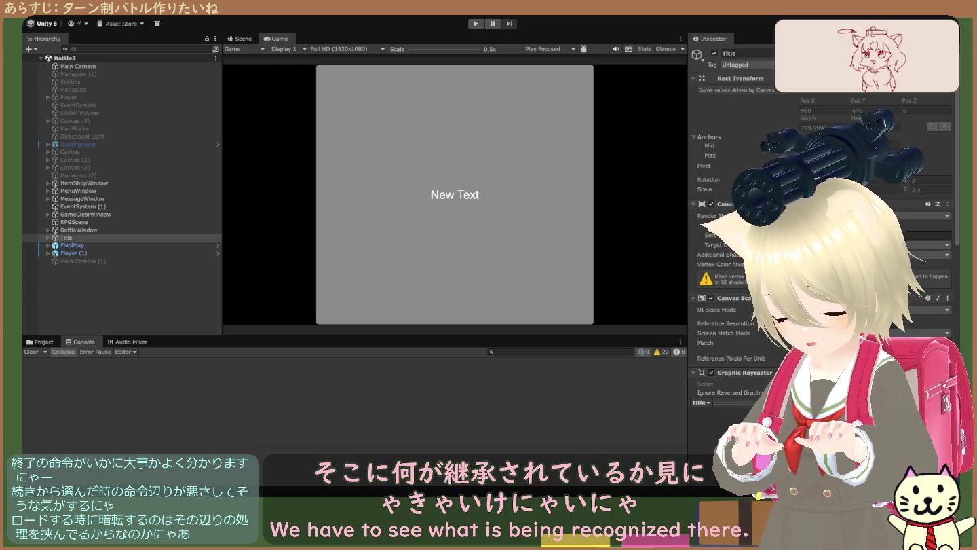
- Inspect BattleWindow under RPGScene and find its Battle Window script's Main Commands, Enemies and Description references
click(91, 224)
click(89, 229)
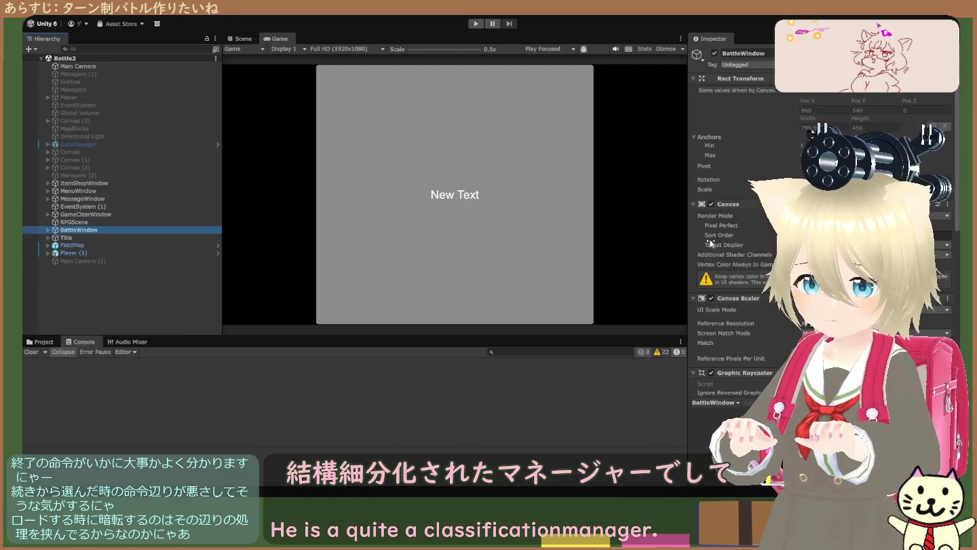
scroll(741, 255, down, 10)
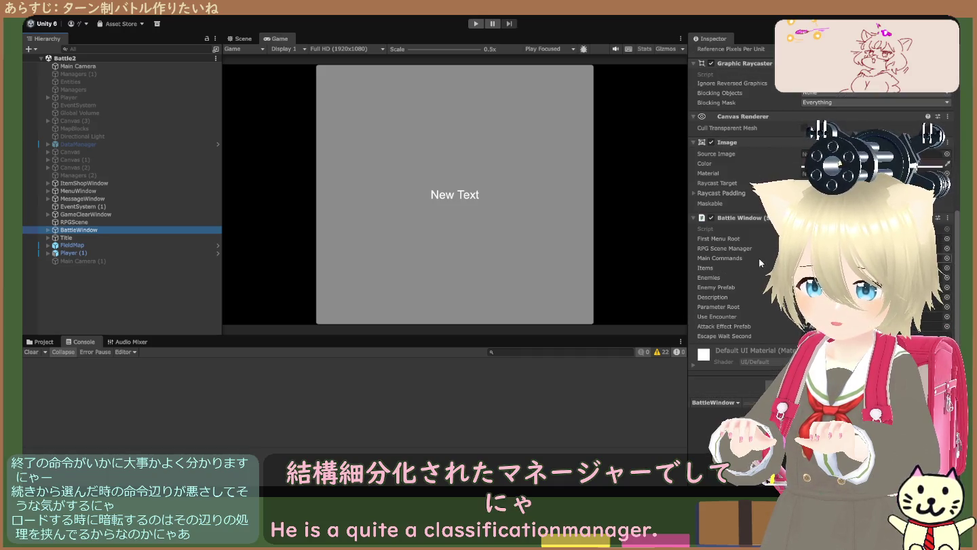
click(162, 223)
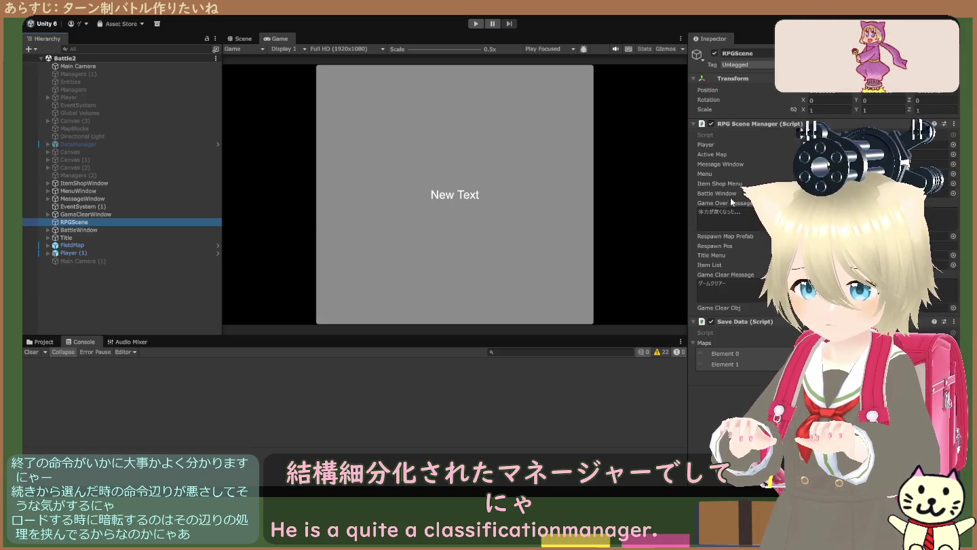
click(140, 229)
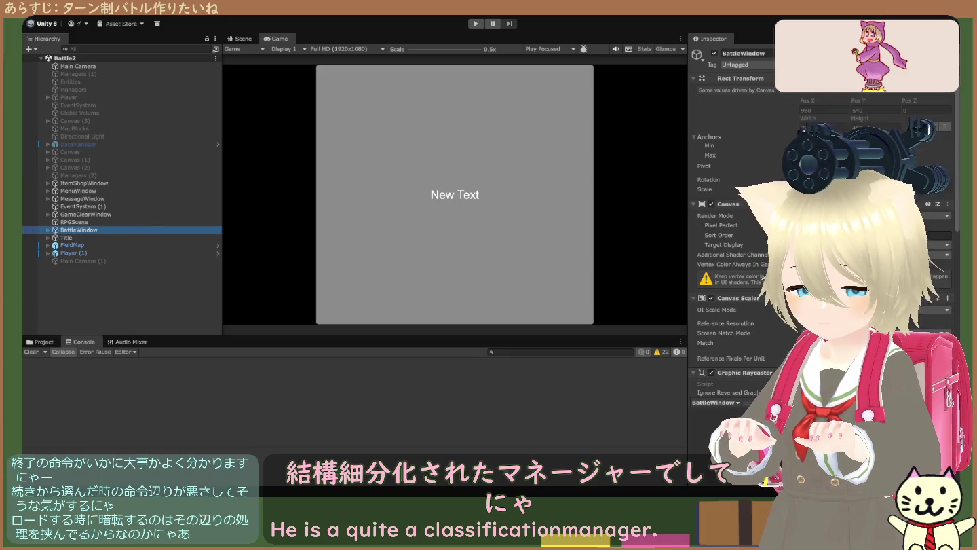
scroll(733, 272, down, 8)
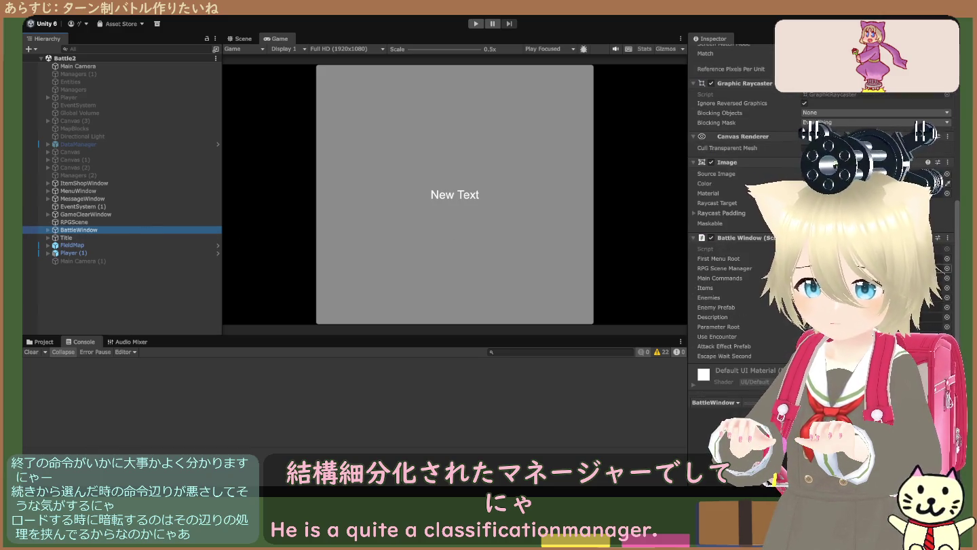
scroll(733, 272, up, 6)
scroll(733, 272, down, 8)
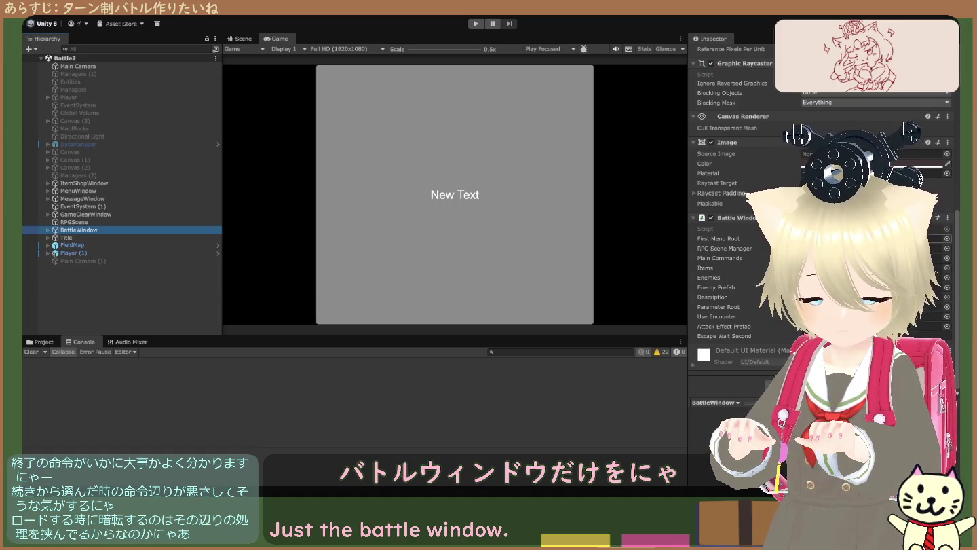
- Ping the RPG Scene Manager, Main Commands and Enemies references, comparing RPGScene with MainCommands
click(876, 249)
click(876, 258)
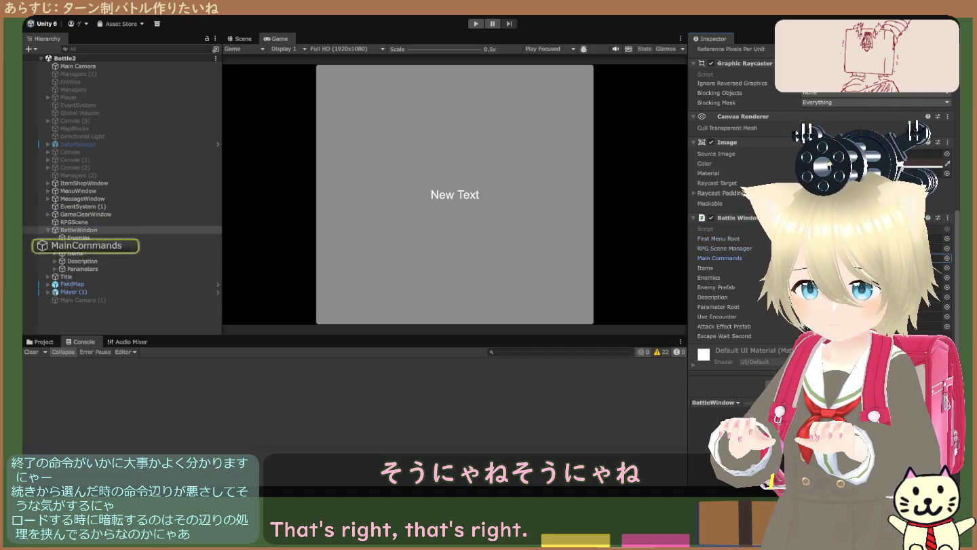
click(876, 278)
click(876, 297)
click(876, 307)
click(876, 316)
click(875, 258)
click(876, 248)
click(876, 259)
click(875, 248)
click(876, 259)
- Ping First Menu Root, Items, Enemies, Enemy Prefab, Description, Parameters and Attack Effect Prefab references
click(876, 238)
click(875, 249)
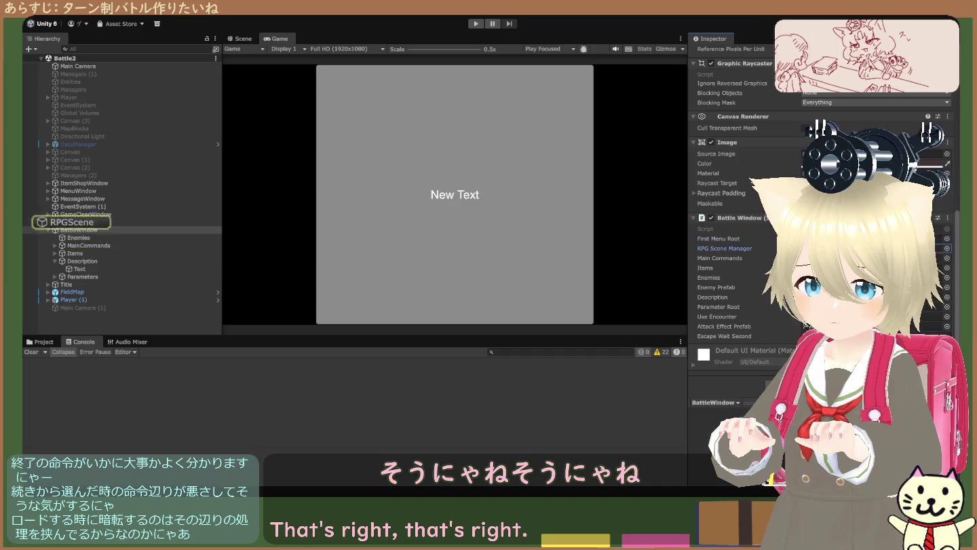
click(876, 258)
click(875, 268)
click(877, 278)
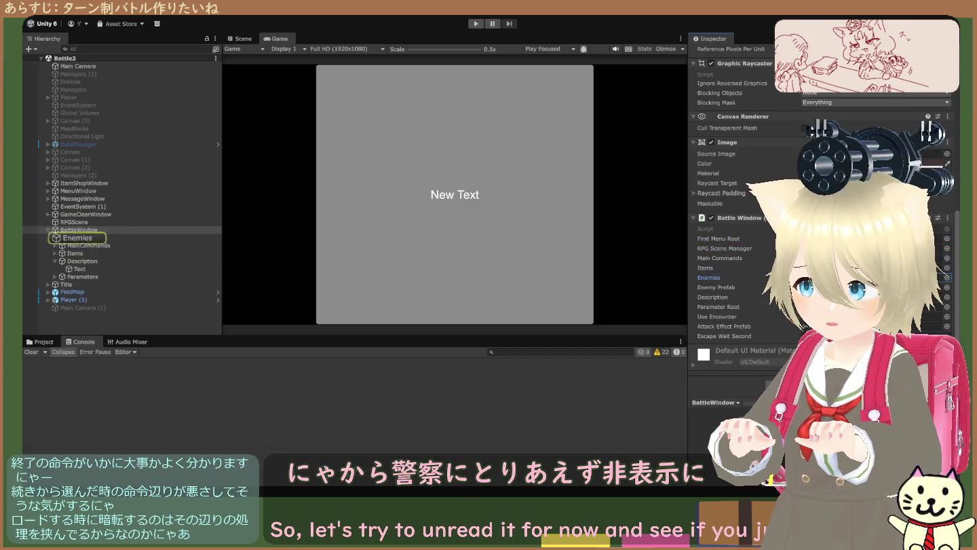
click(875, 287)
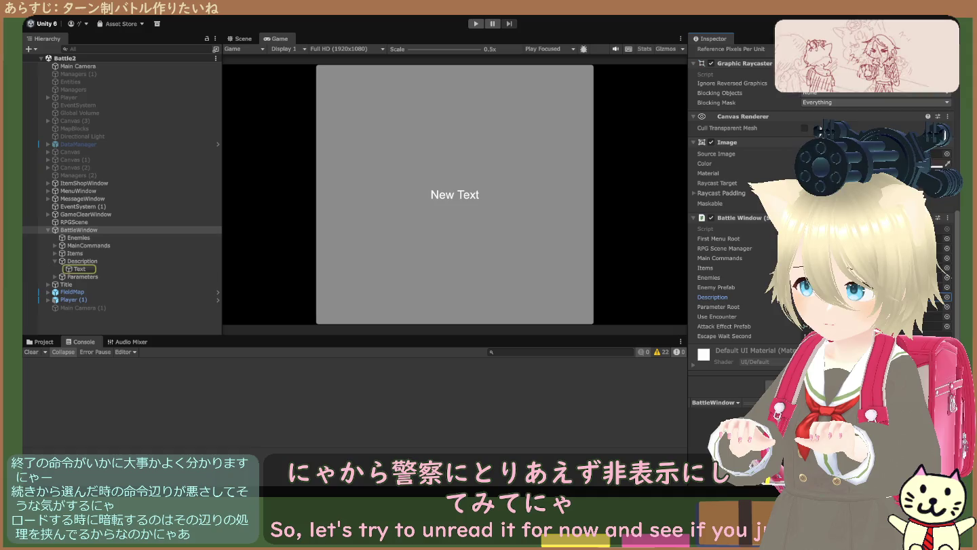
click(876, 296)
click(875, 307)
click(875, 337)
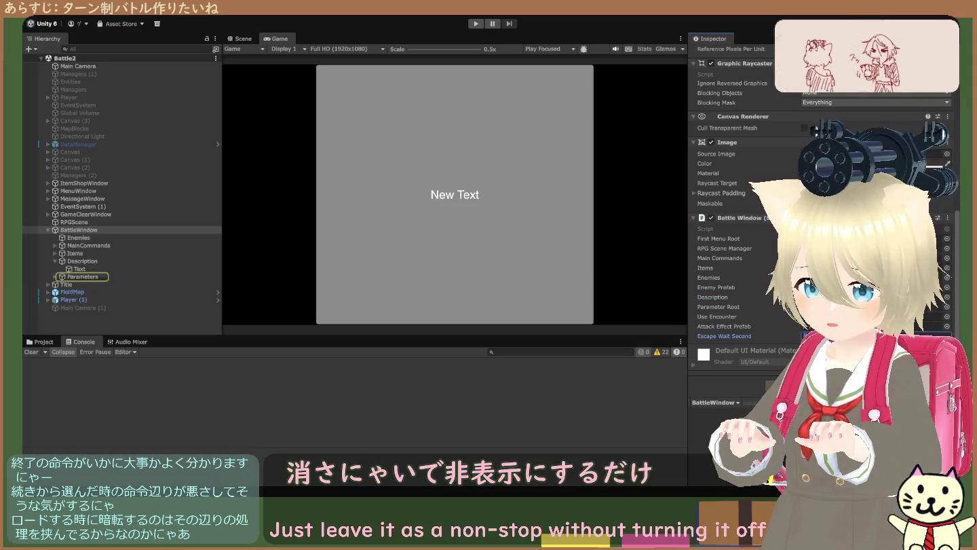
click(875, 326)
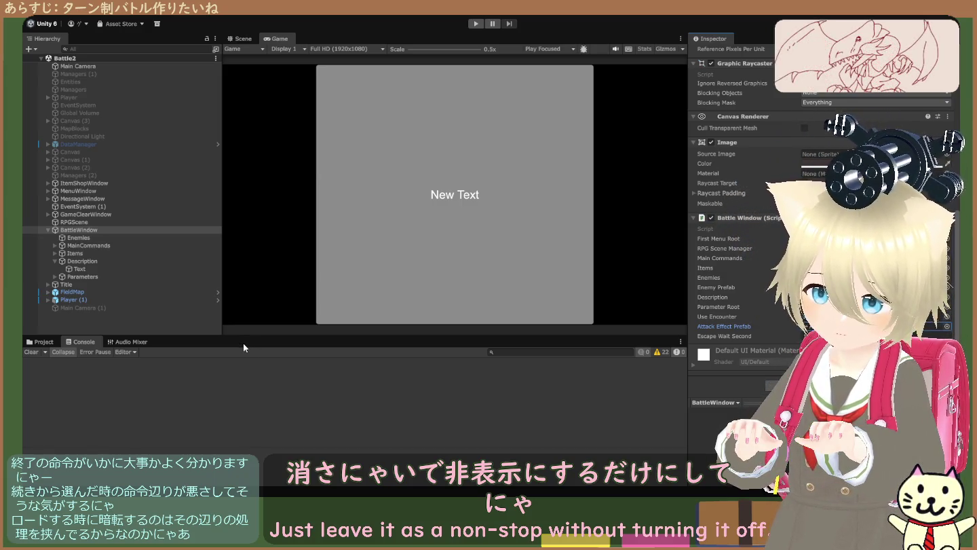
- Deactivate the Player (1), FieldMap and Title objects
click(69, 302)
click(713, 53)
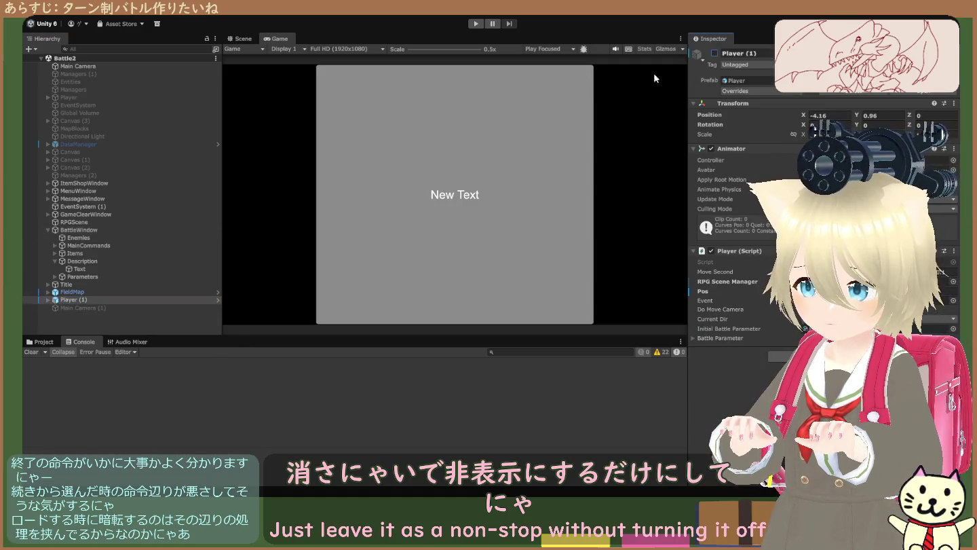
click(72, 292)
click(713, 53)
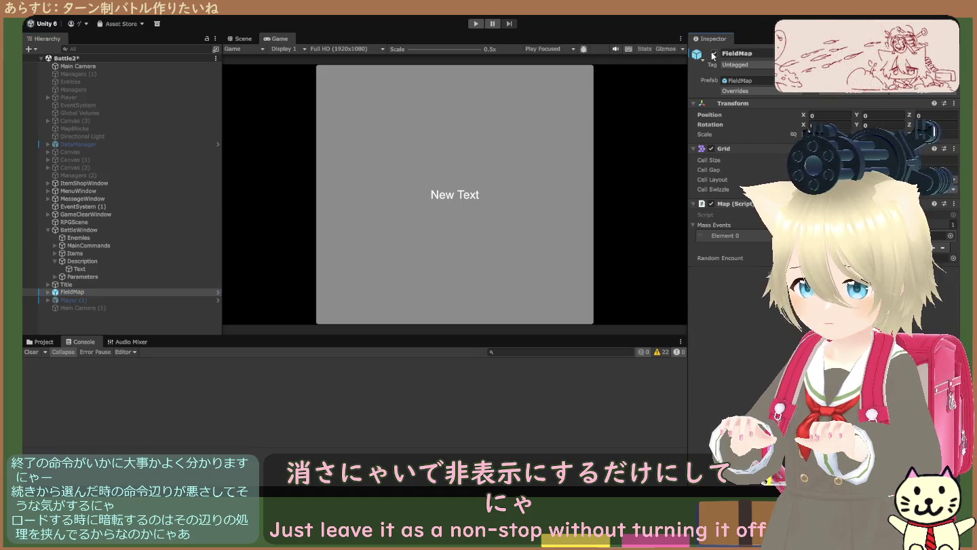
click(156, 285)
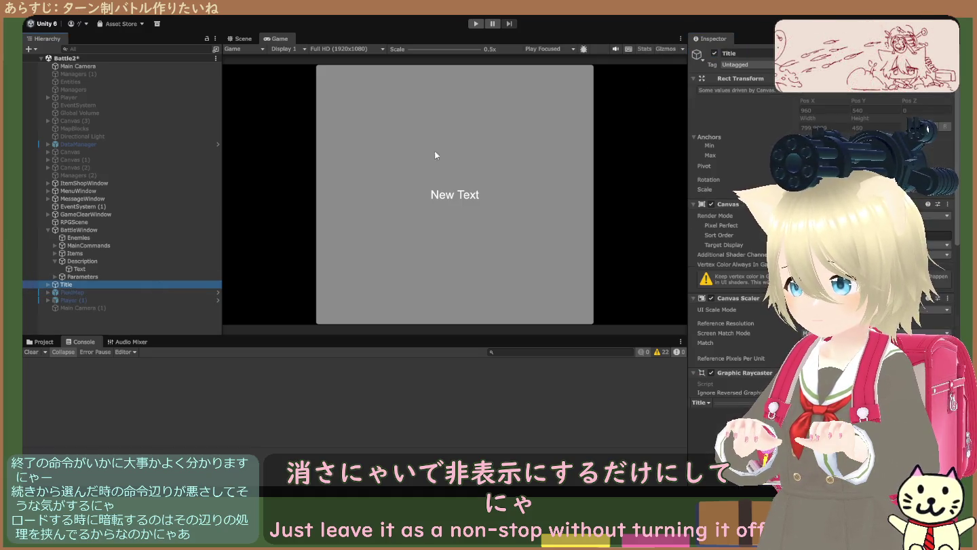
click(714, 53)
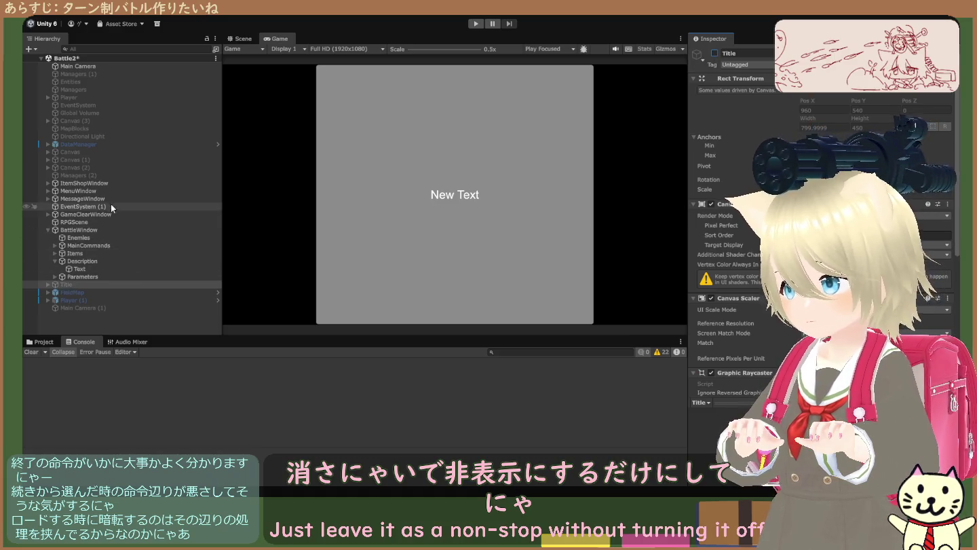
- Deactivate ItemShopWindow, MenuWindow, GameClearWindow and RPGScene, revealing the HP/ATK/DEF battle UI
click(109, 183)
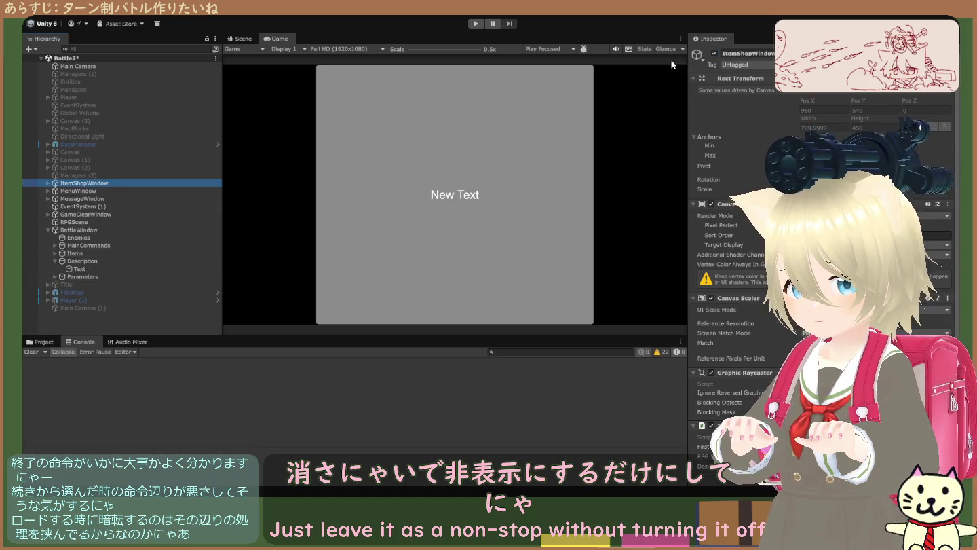
click(714, 53)
click(173, 190)
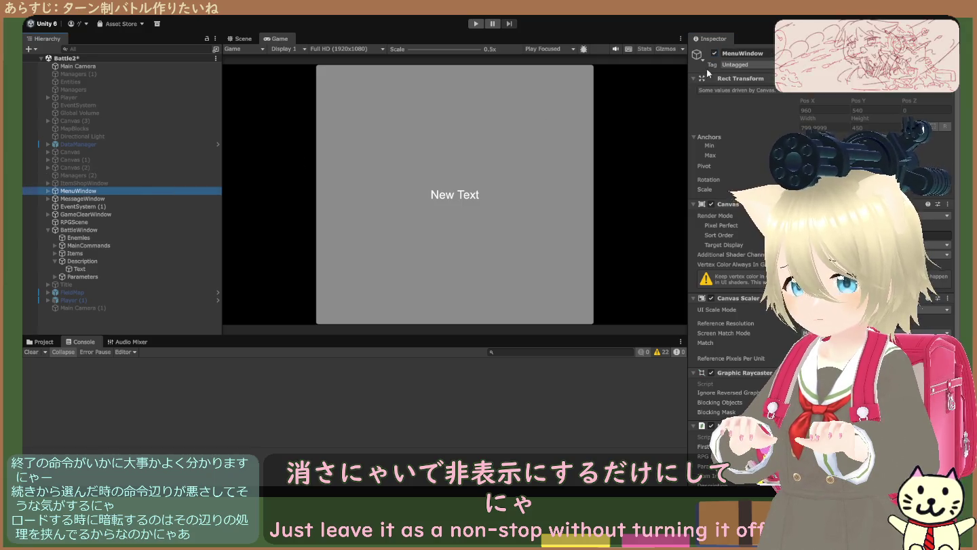
click(715, 52)
click(186, 199)
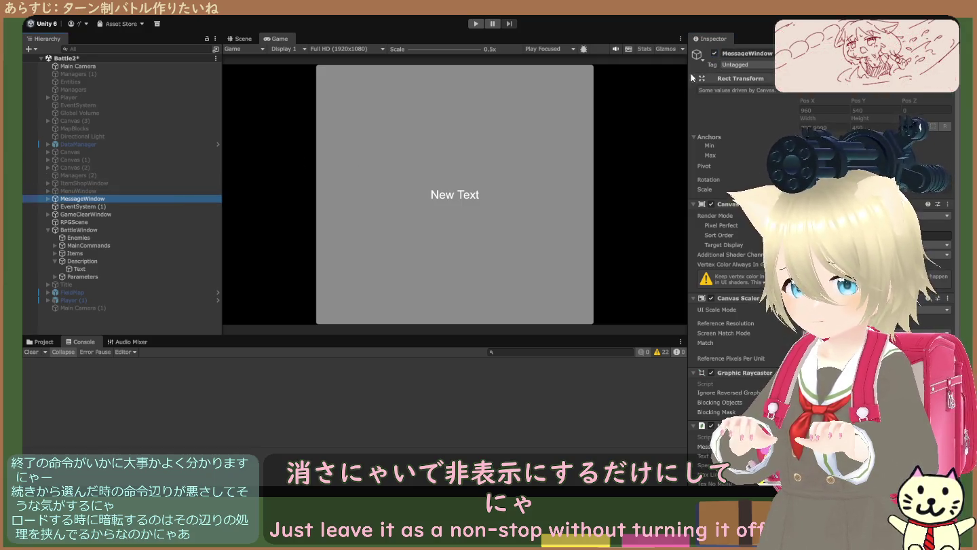
click(134, 208)
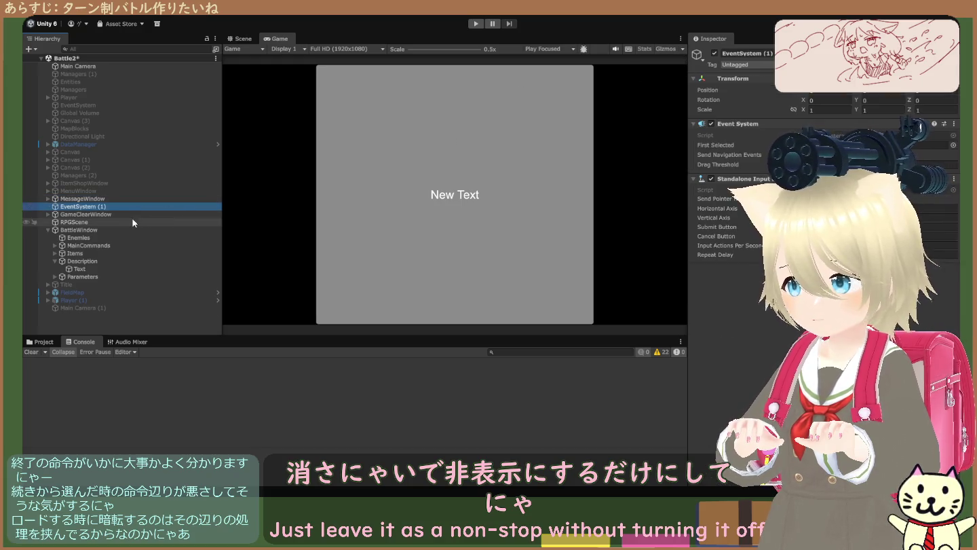
click(132, 215)
click(713, 54)
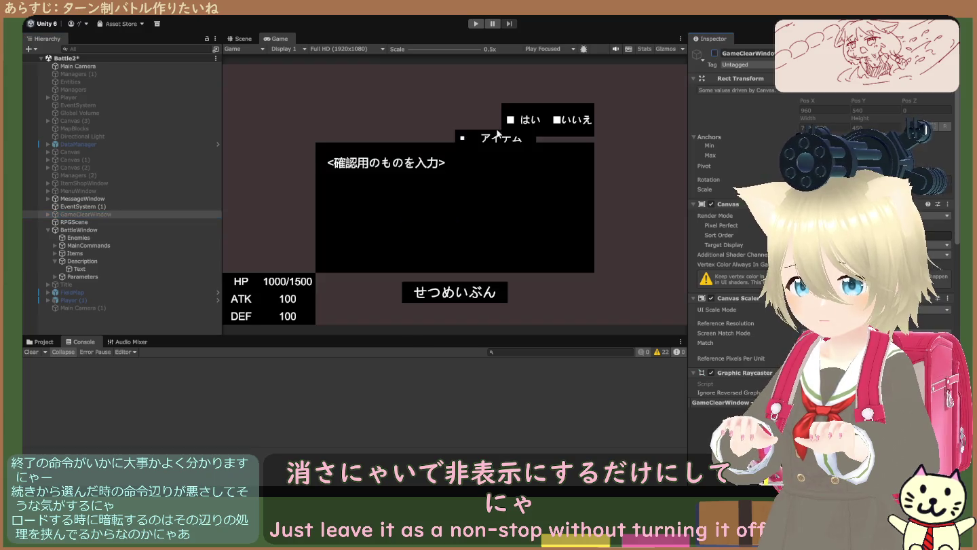
click(139, 223)
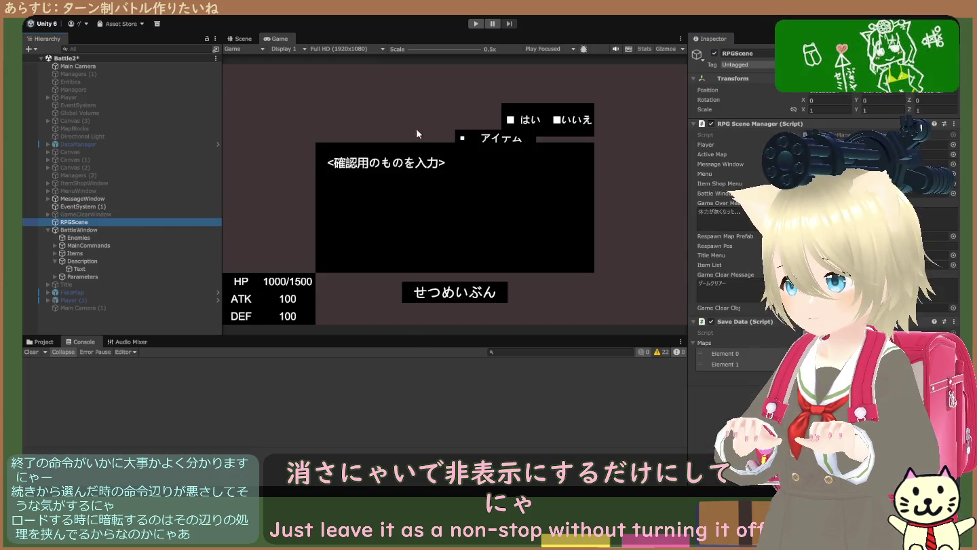
click(713, 54)
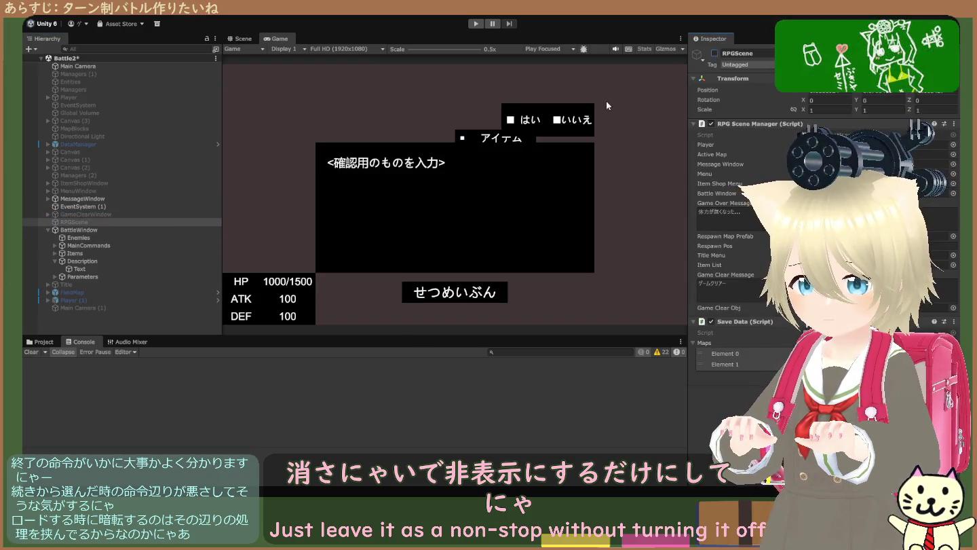
click(150, 231)
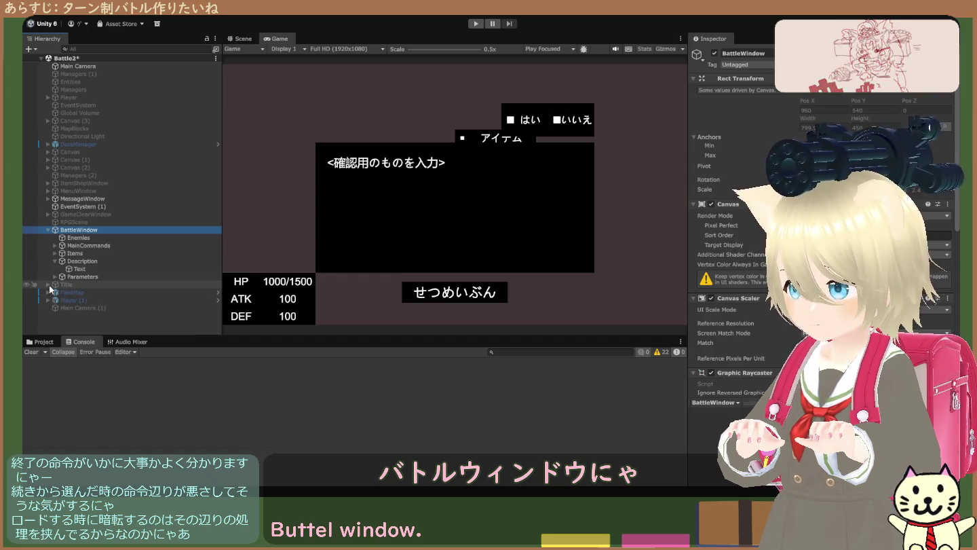
click(80, 261)
click(713, 53)
click(714, 53)
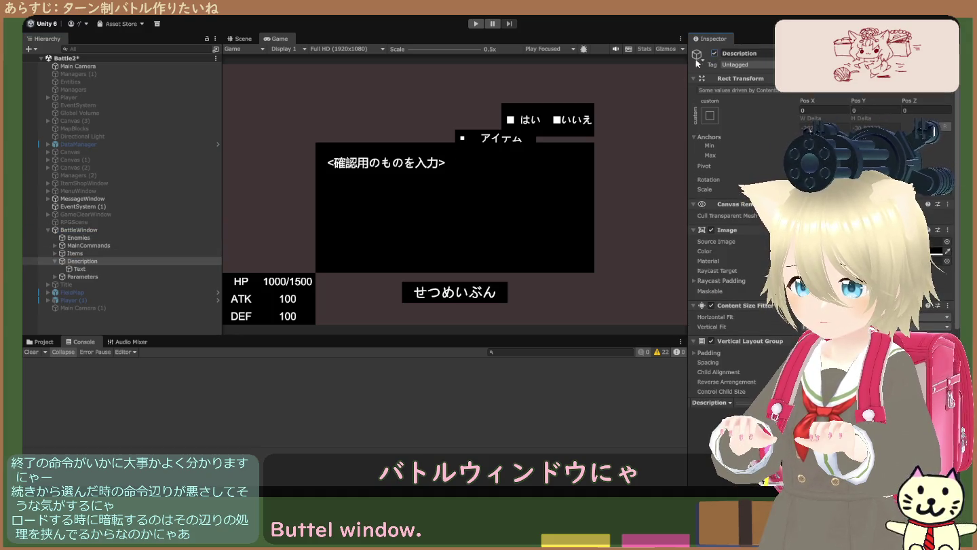
click(120, 199)
click(714, 53)
click(715, 54)
click(715, 54)
click(715, 53)
click(715, 53)
click(714, 53)
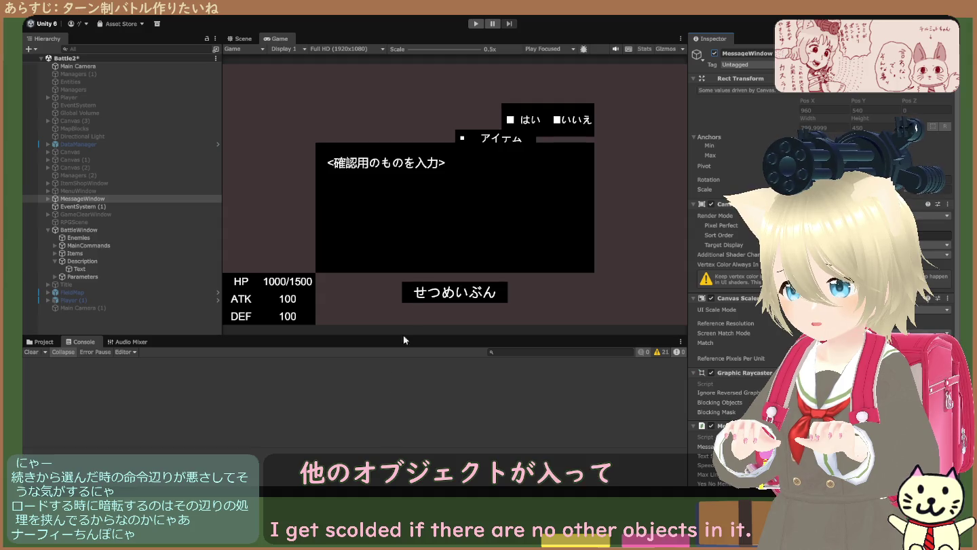
- Run the battle scene in Play mode, which shows only an empty blue Game view
click(475, 25)
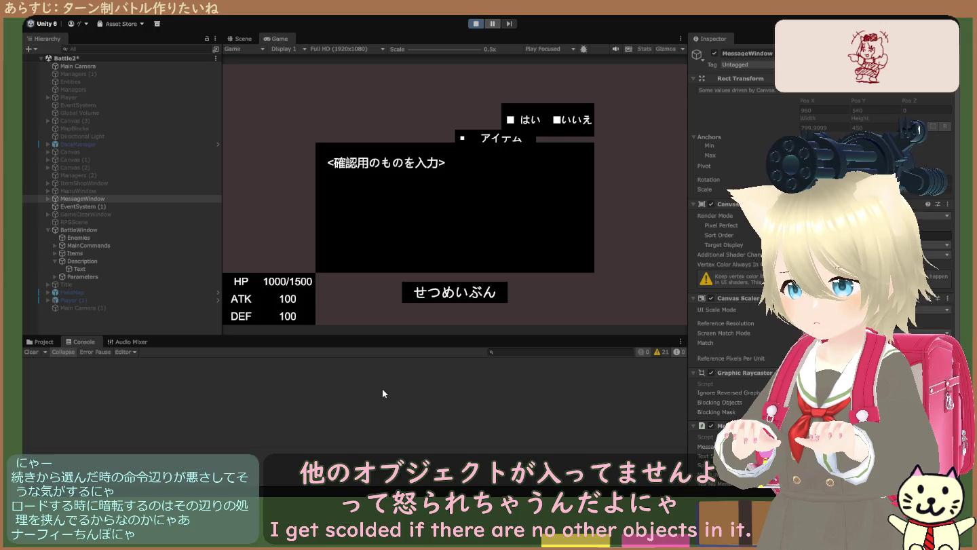
key(ctrl+p)
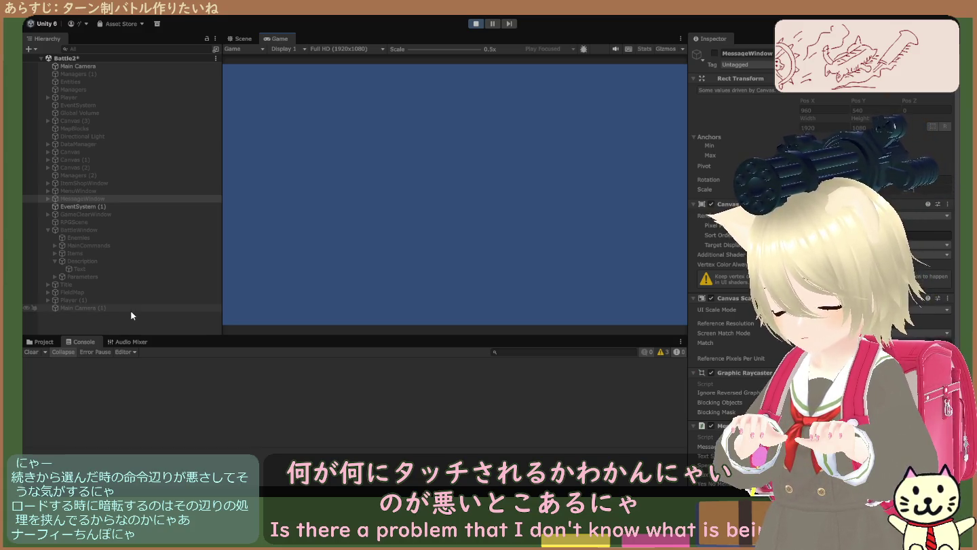
- Toggle BattleWindow on and off during play, then stop the scene
click(111, 230)
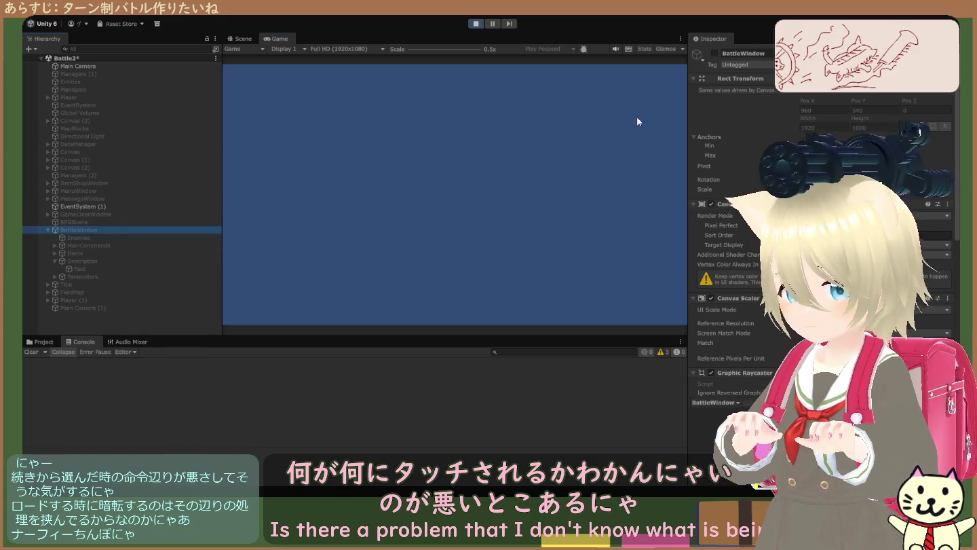
click(714, 52)
click(714, 53)
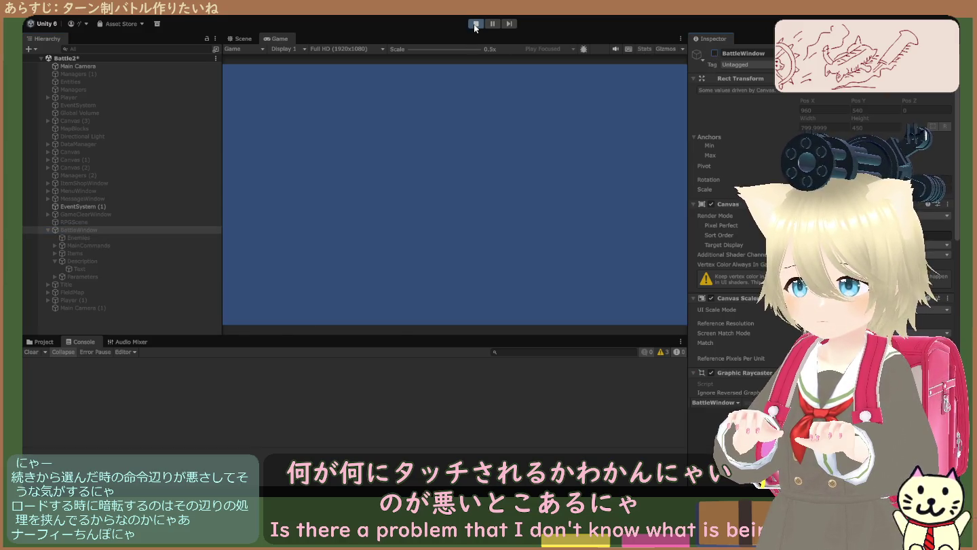
click(475, 25)
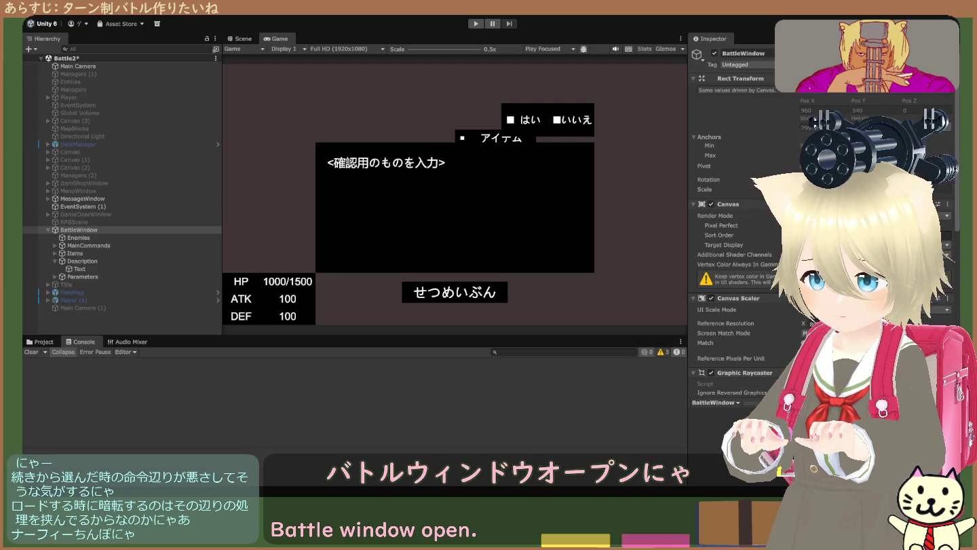
- Restart Play mode and enable BattleWindow so the こうげき/ぼうぎょ/アイテム/にげる commands and stats appear
key(ctrl+p)
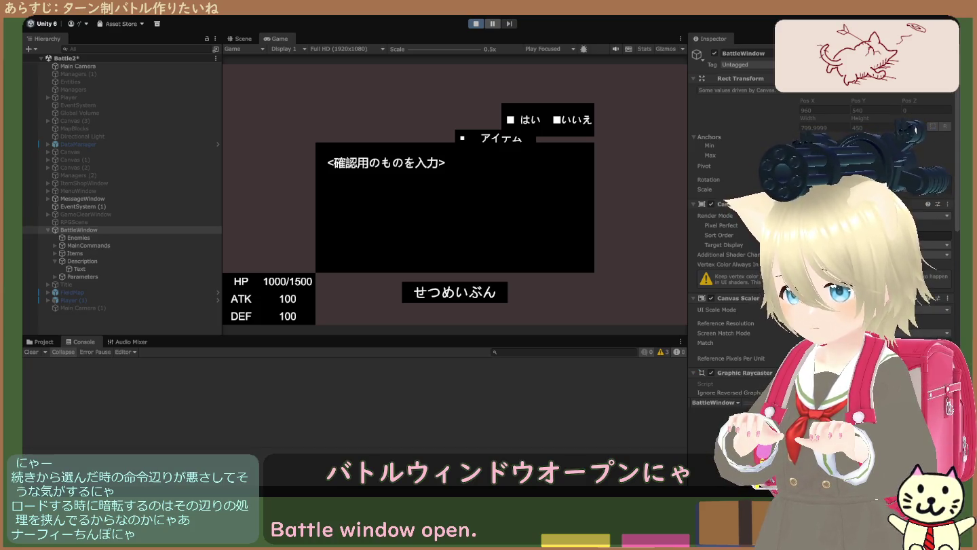
key(Return)
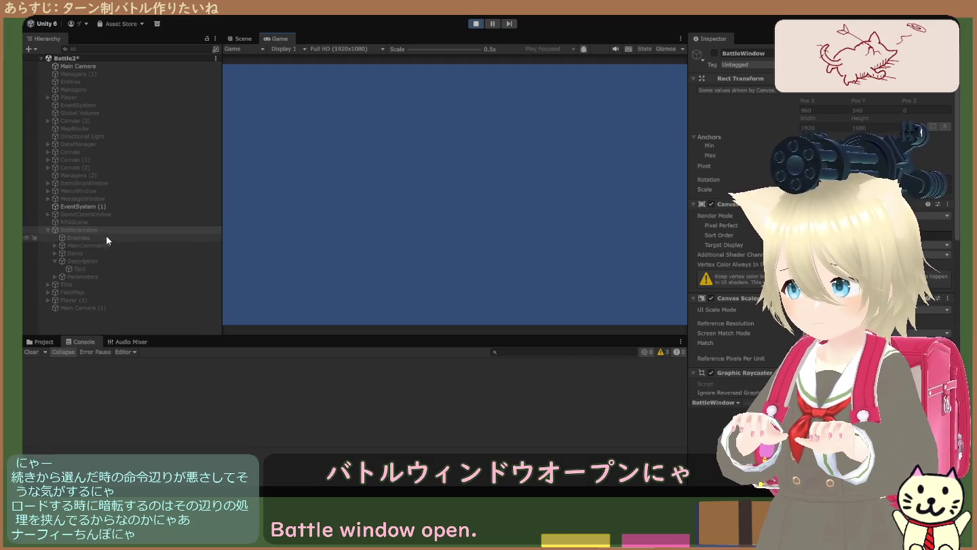
scroll(755, 296, down, 10)
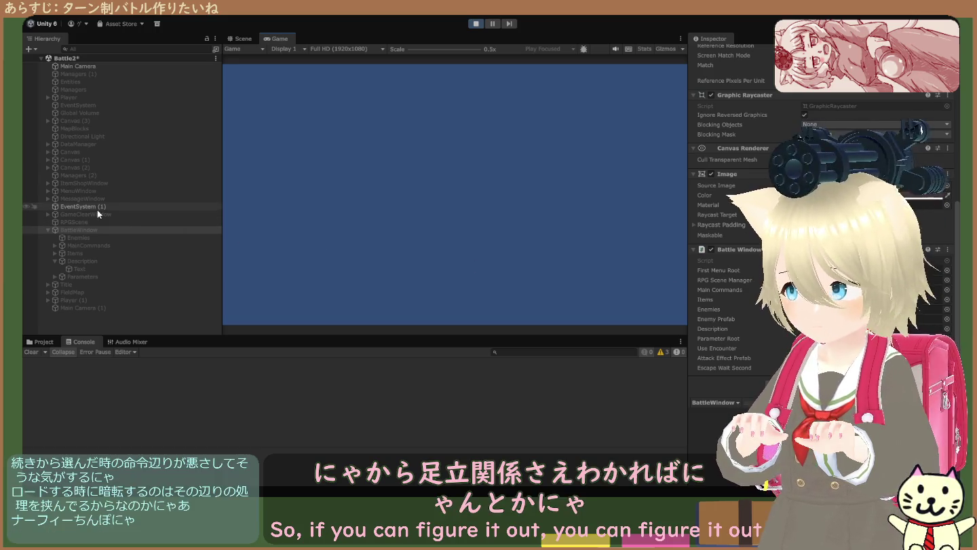
click(98, 228)
scroll(707, 190, up, 10)
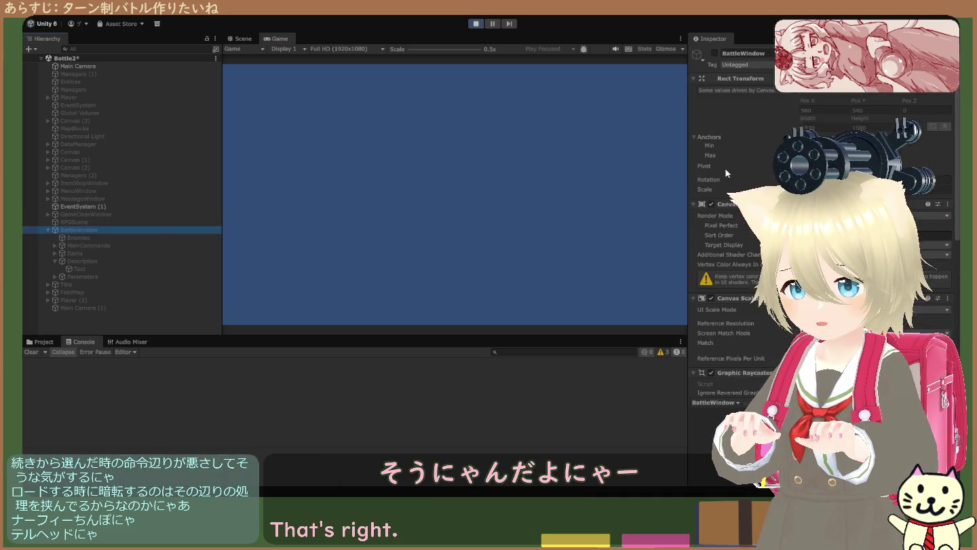
click(714, 54)
click(714, 54)
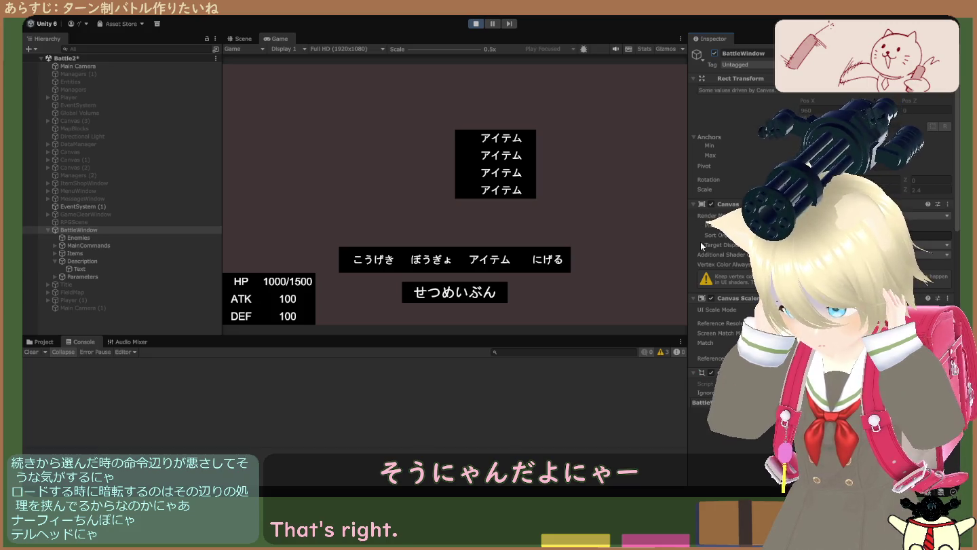
- Inspect the Enemies and BattleWindow objects, then exit Play mode
click(130, 238)
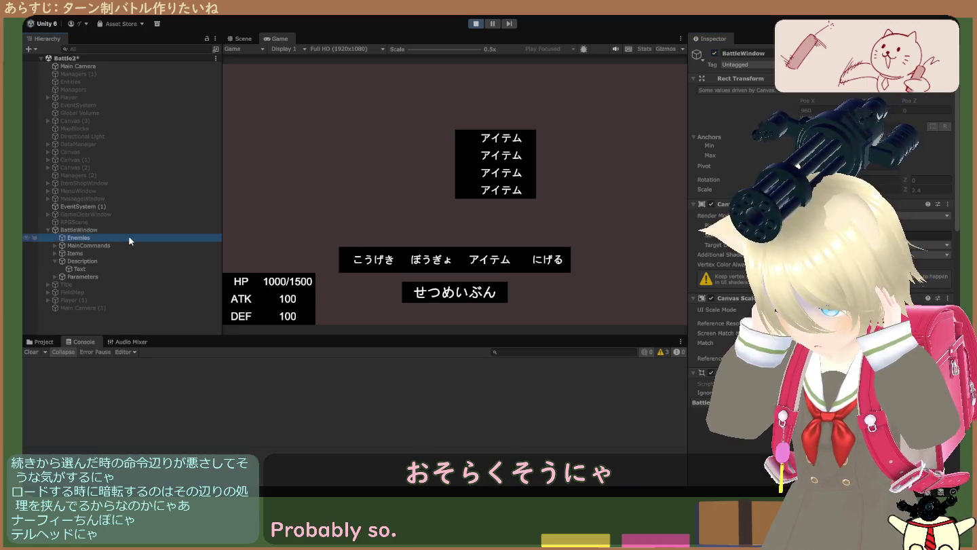
click(137, 231)
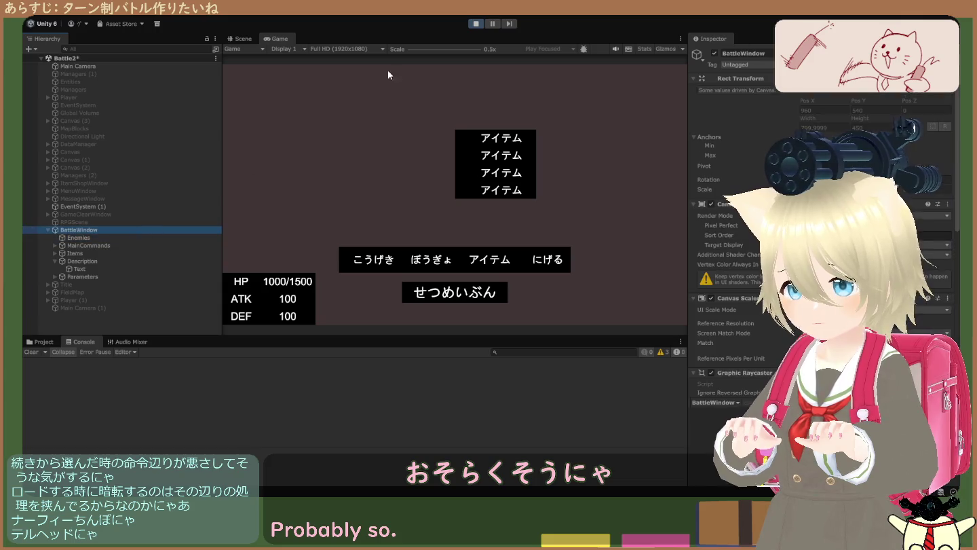
click(475, 24)
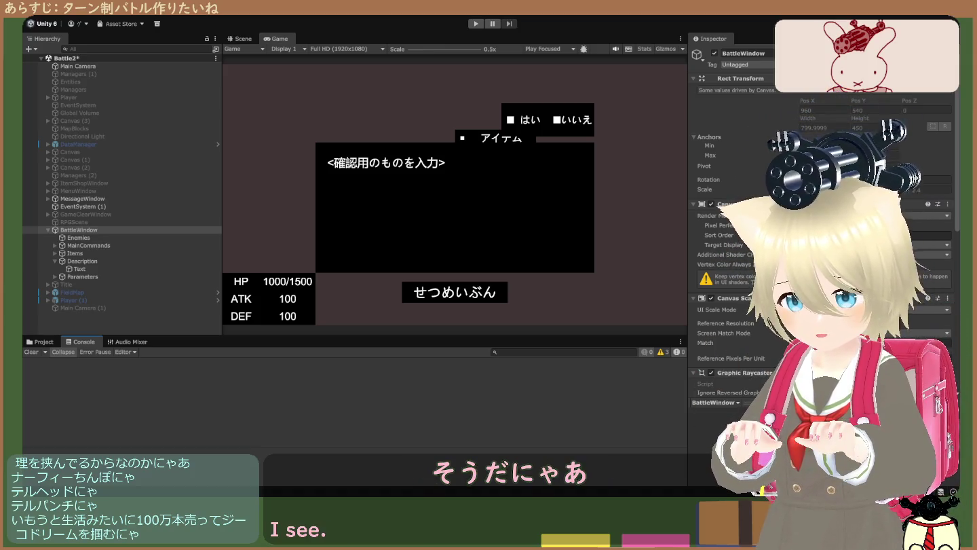
- Enter Play mode again to see the <確認用のものを入力> box with HP 1000/1500, ATK 100, DEF 100
click(476, 25)
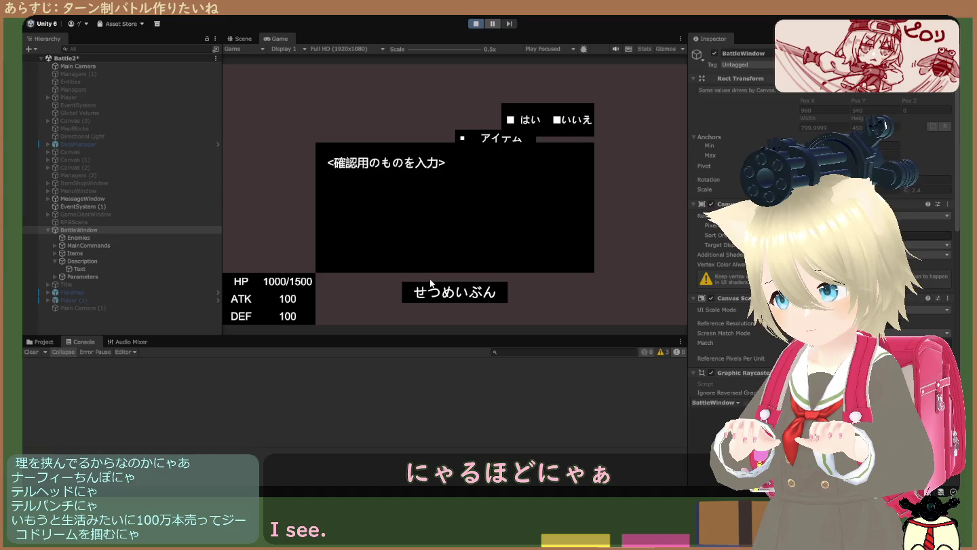
key(ctrl+p)
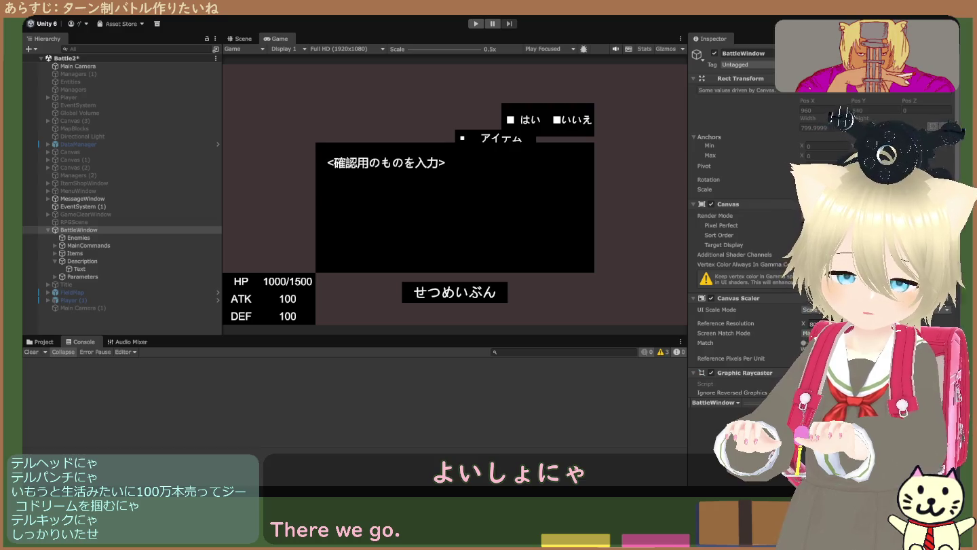
- Inspect Description's Text object, whose Text component holds the placeholder せつめいぶん
click(79, 269)
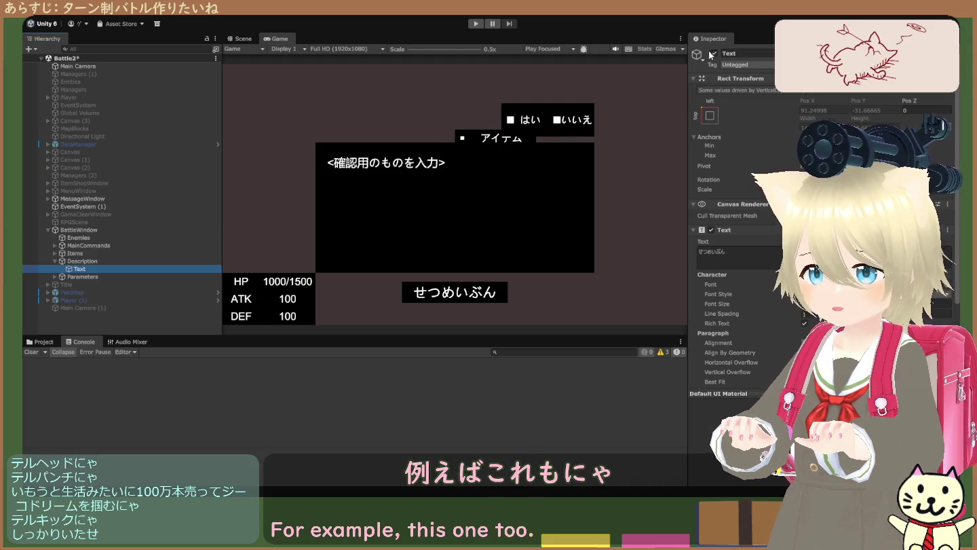
- Activate Title, check the canvas in the Scene view, then deactivate BattleWindow
click(144, 283)
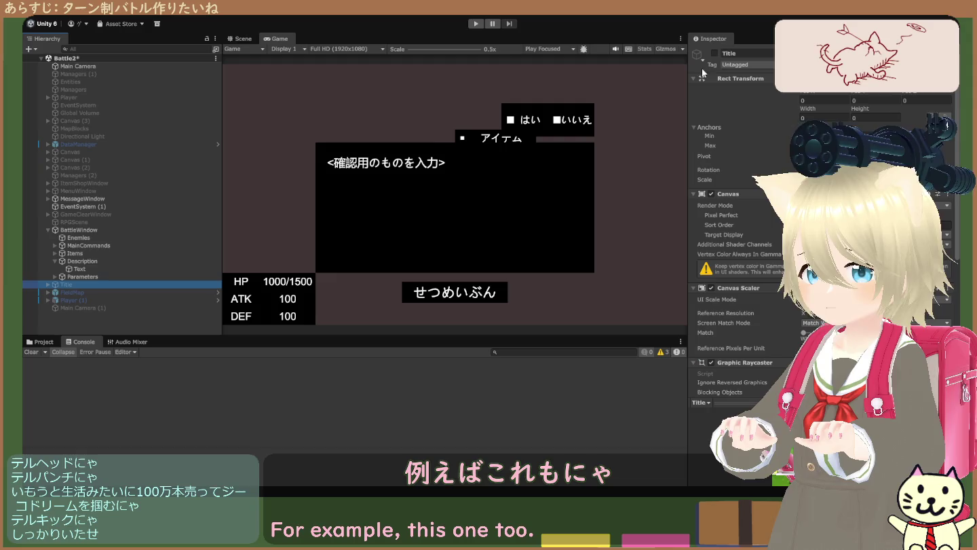
click(715, 53)
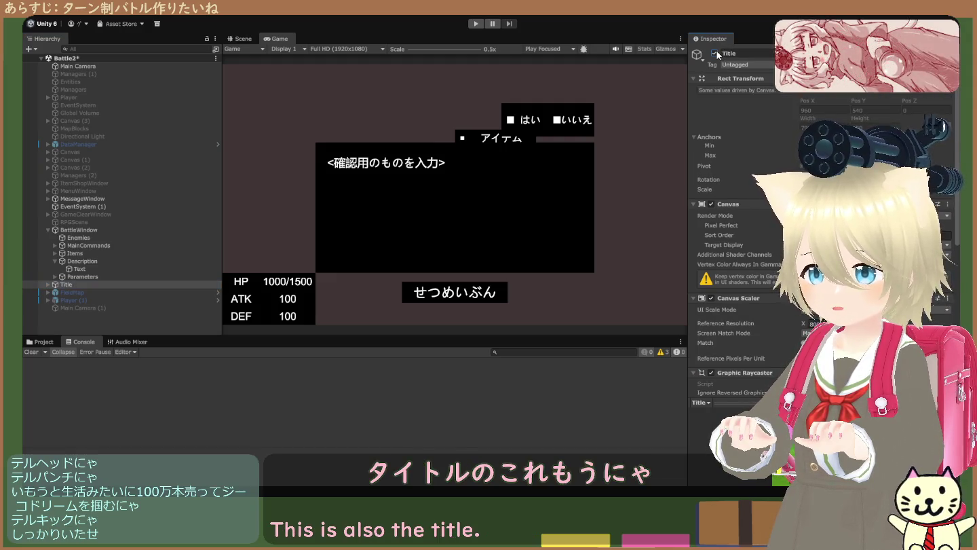
click(241, 39)
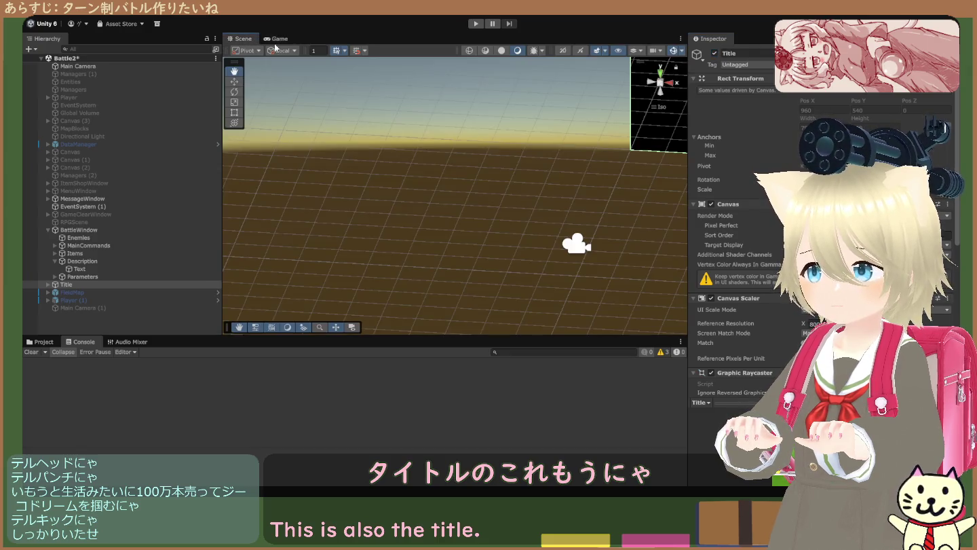
mouse_move(490, 148)
mouse_down()
mouse_move(674, 98)
mouse_move(597, 102)
mouse_move(573, 109)
mouse_move(576, 124)
mouse_up()
click(277, 39)
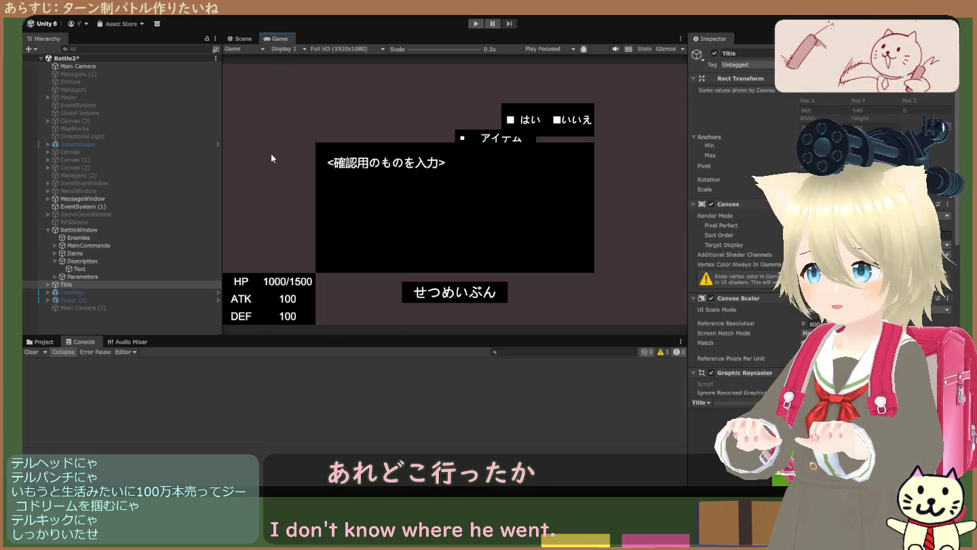
click(114, 230)
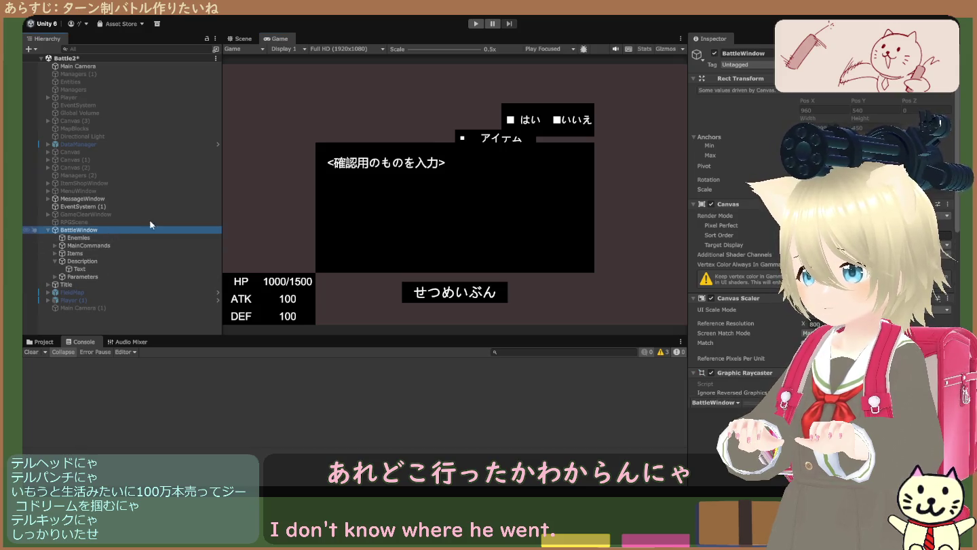
click(713, 53)
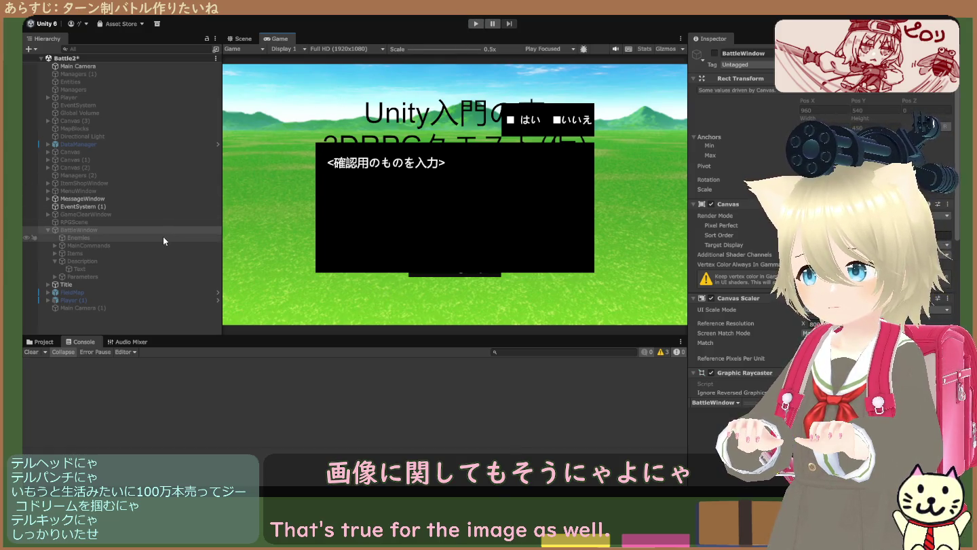
click(142, 284)
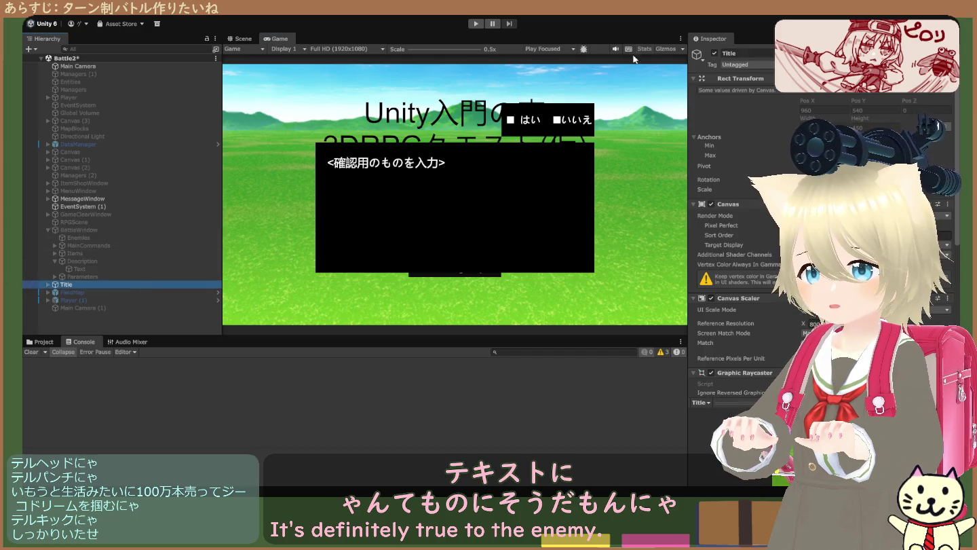
key(alt+shift+a)
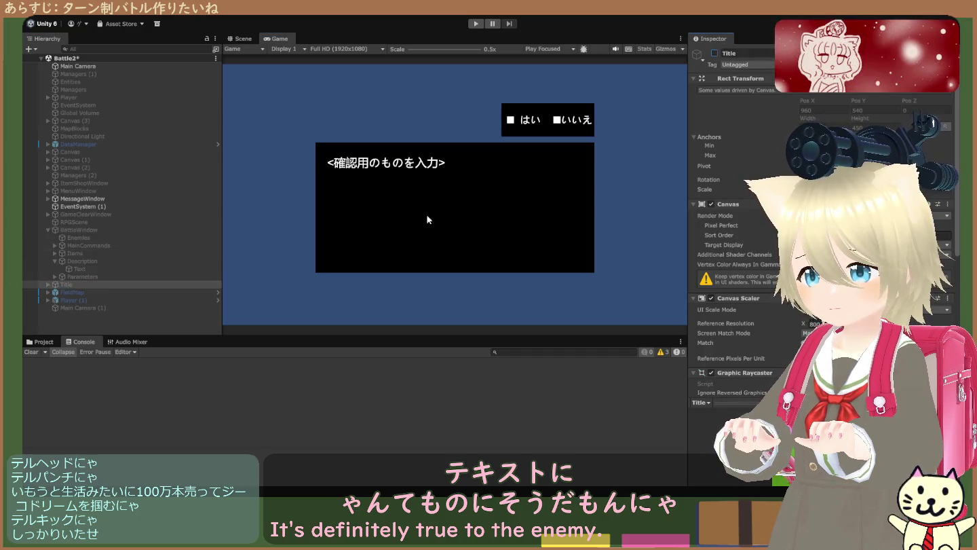
click(477, 24)
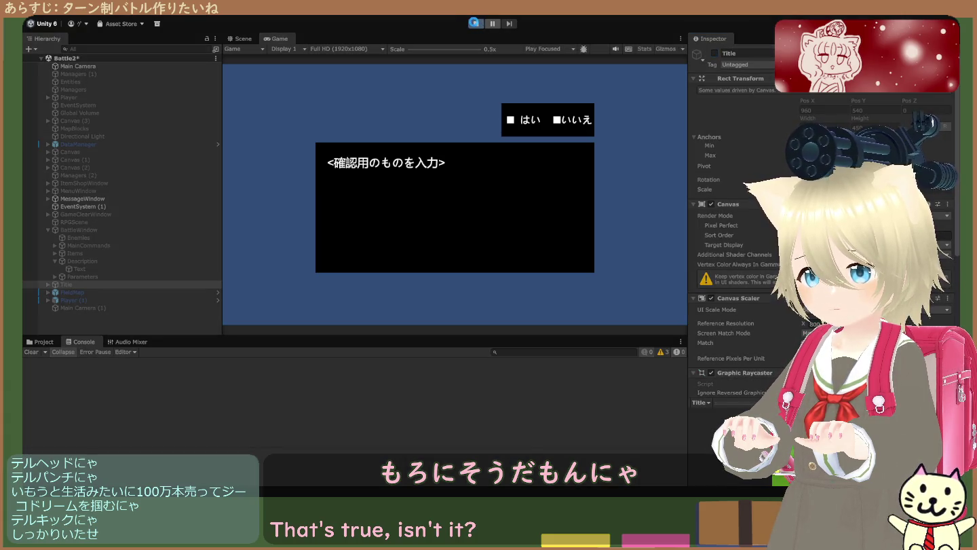
click(475, 25)
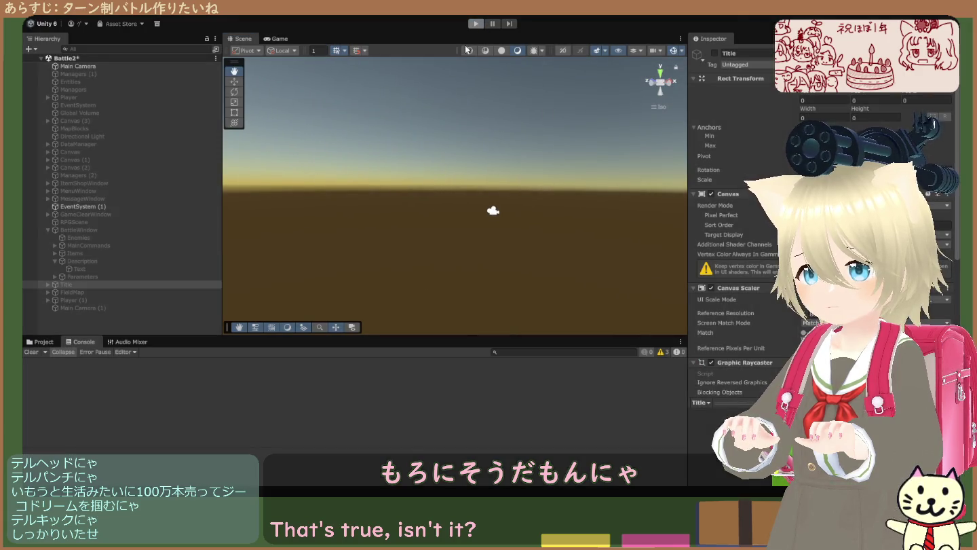
click(476, 23)
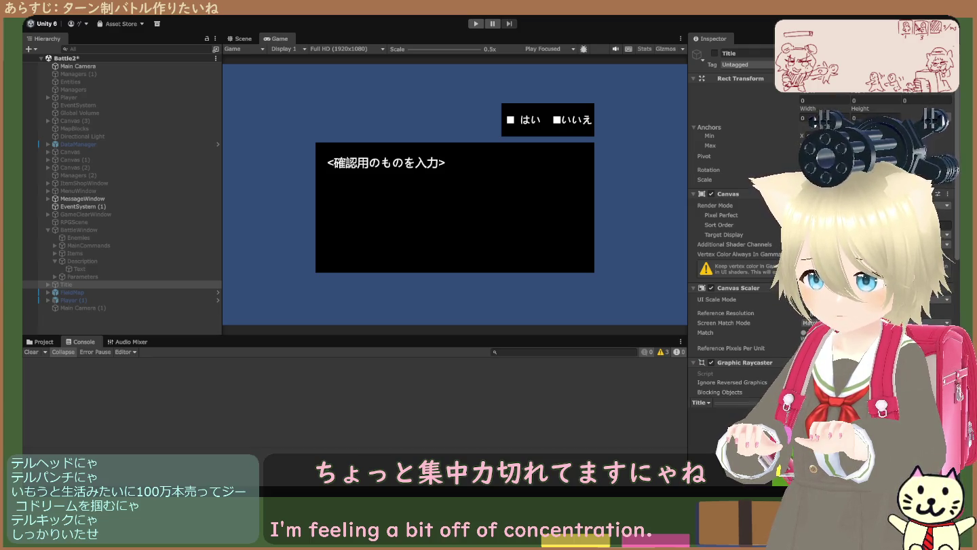
- Run the scene, switch BattleWindow on to check its commands and stats, then off, and stop
click(476, 24)
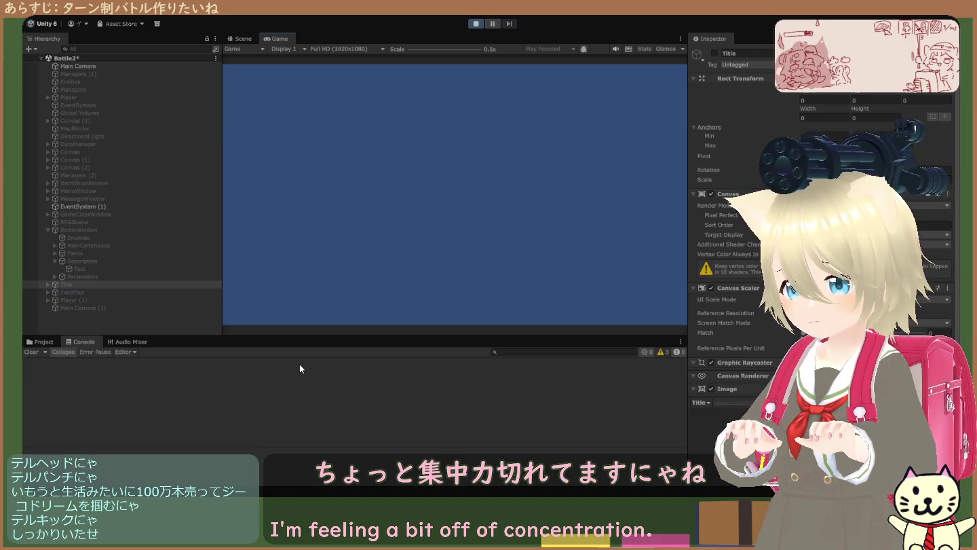
click(118, 230)
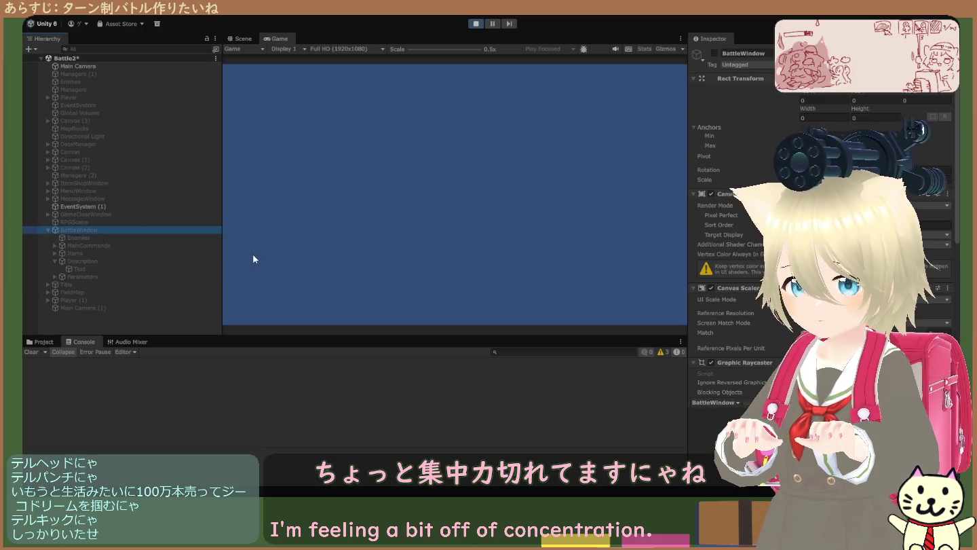
click(714, 54)
click(714, 53)
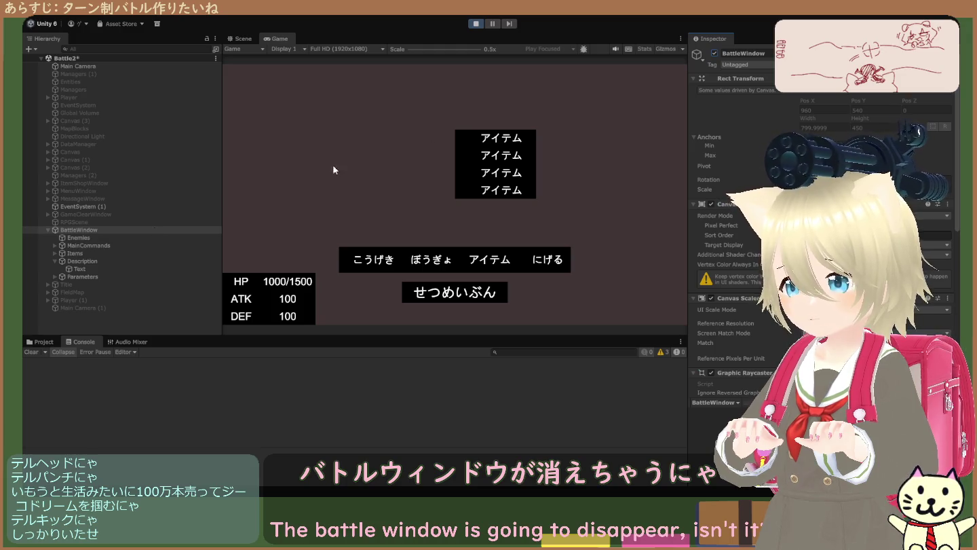
click(715, 53)
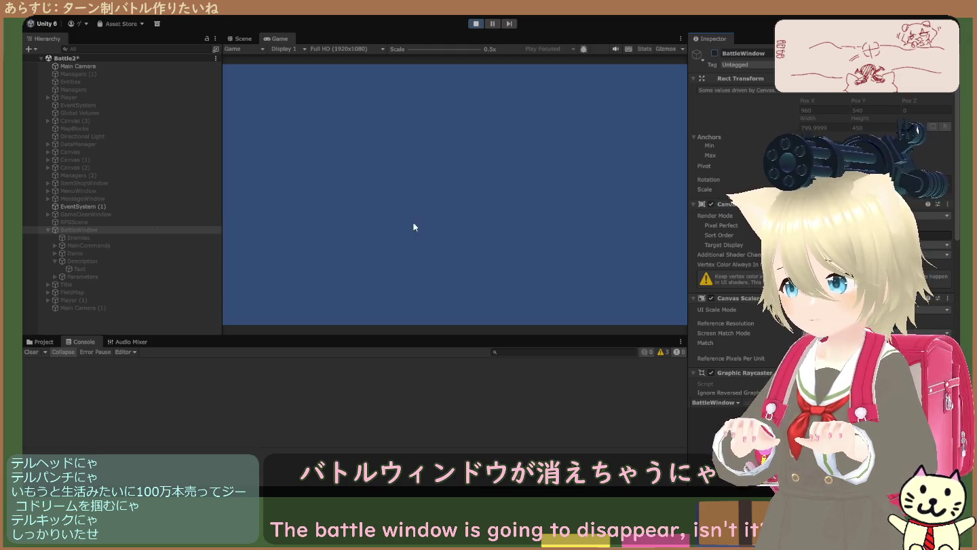
click(168, 231)
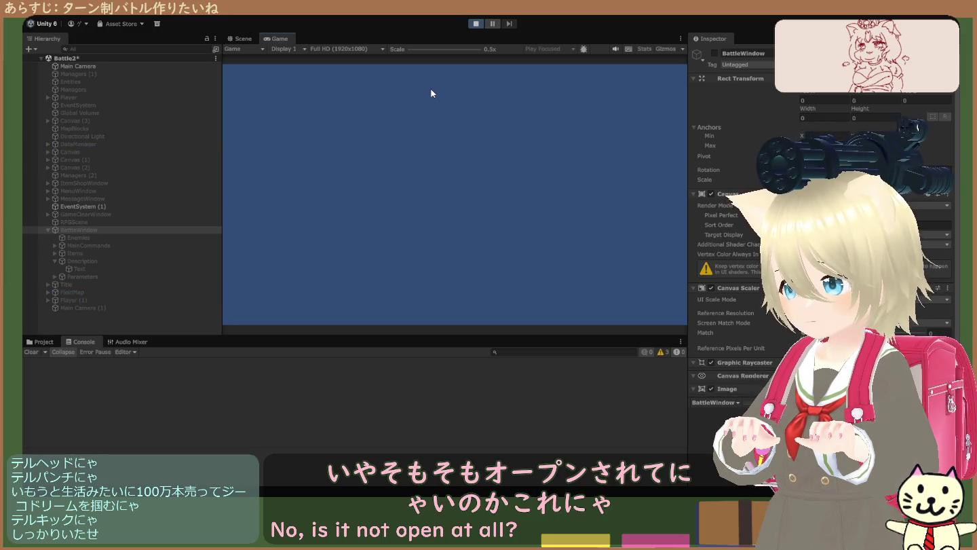
click(476, 24)
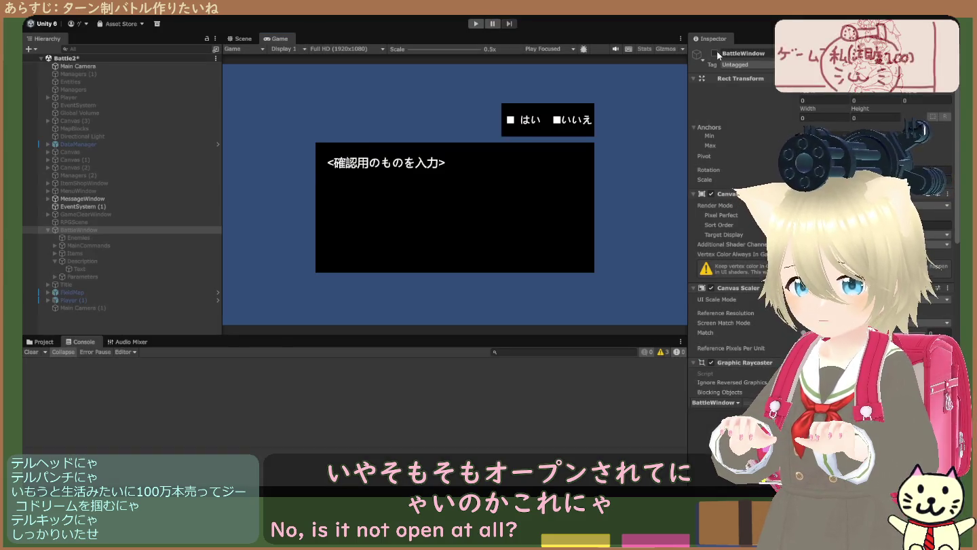
- Run the game once more and stop it, keeping BattleWindow active
click(478, 24)
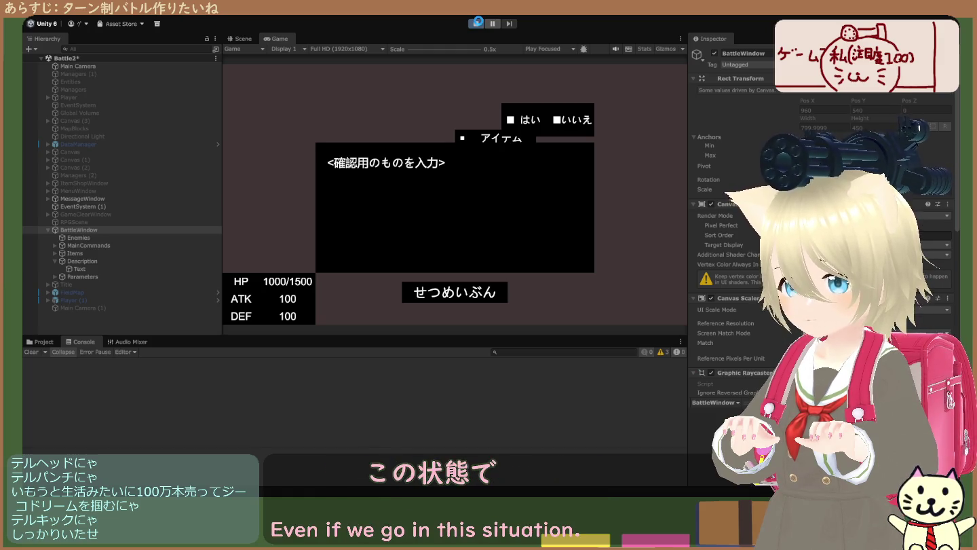
click(479, 24)
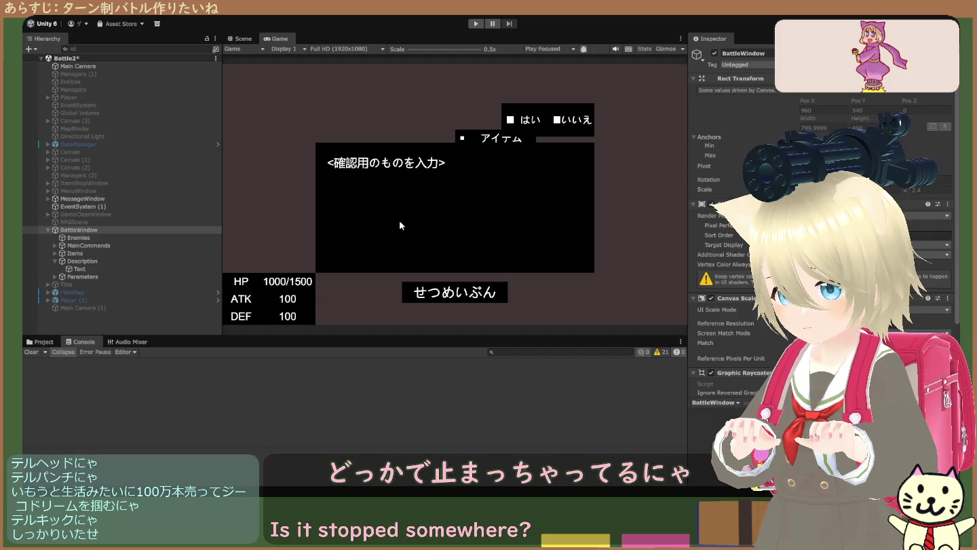
- Run and stop the game, then hide and re-show BattleWindow with Alt+Shift+A
key(ctrl+p)
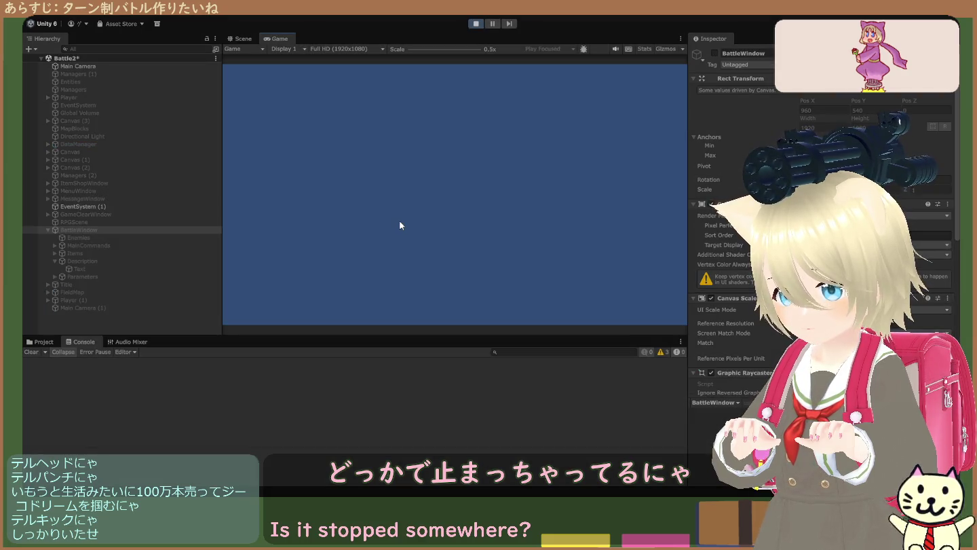
click(43, 342)
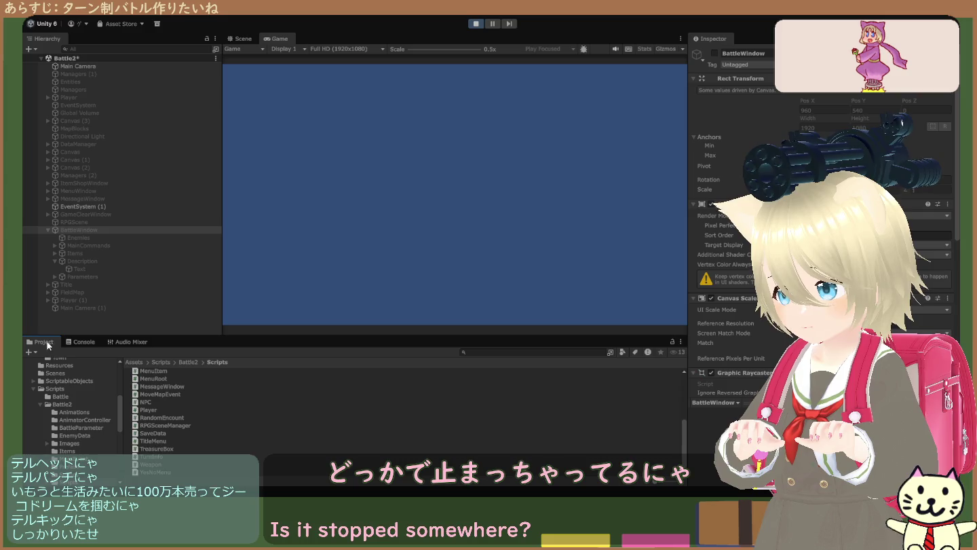
click(475, 25)
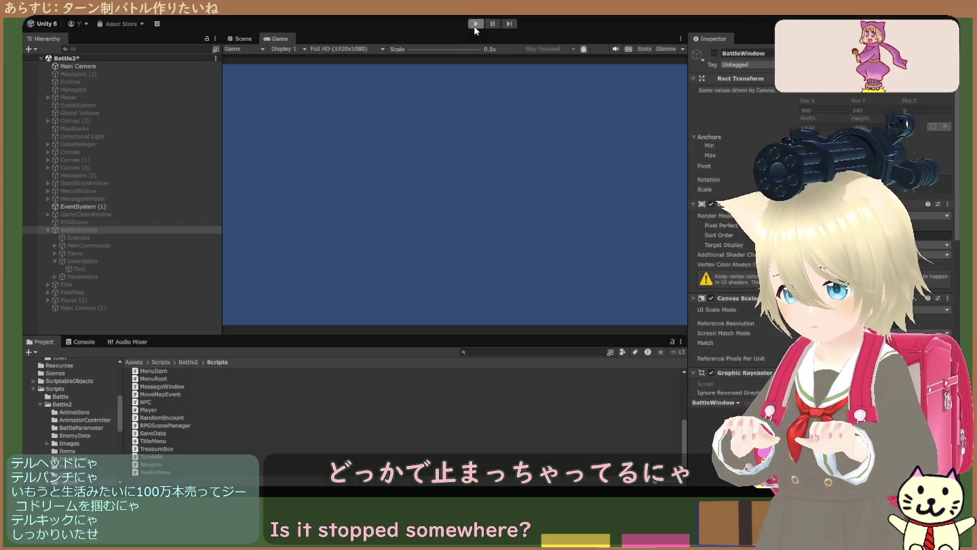
key(alt+shift+a)
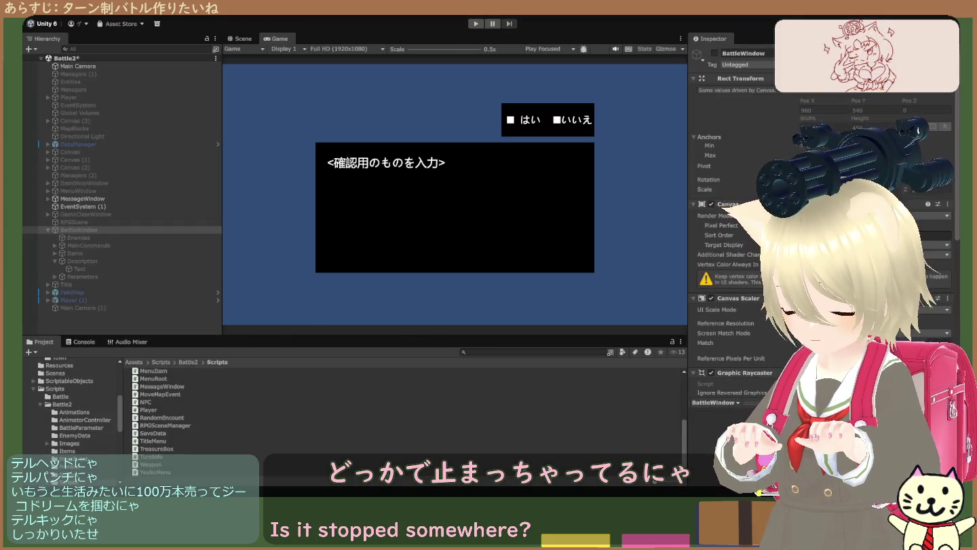
key(alt+shift+a)
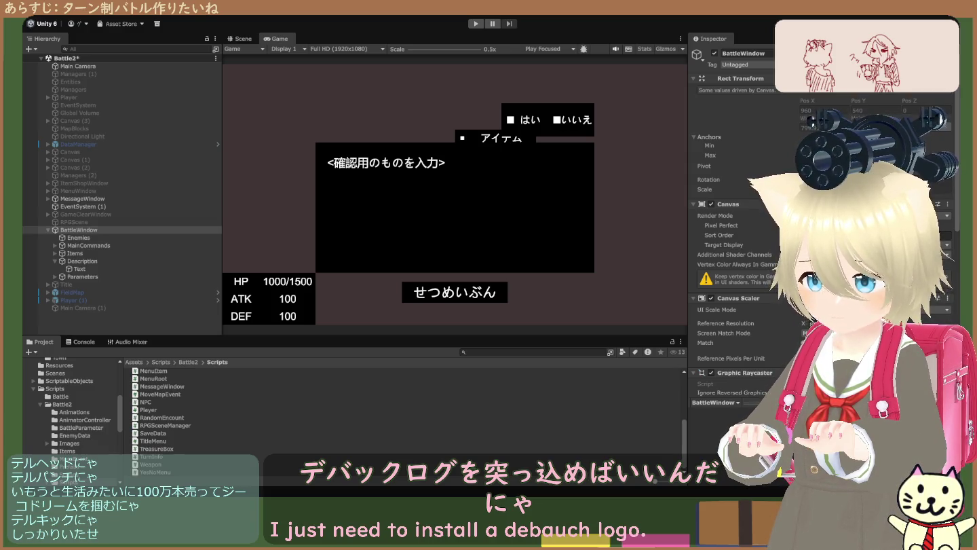
- Run and stop the game again, then view the CS0103 'encount' error in the Console
click(471, 25)
click(470, 26)
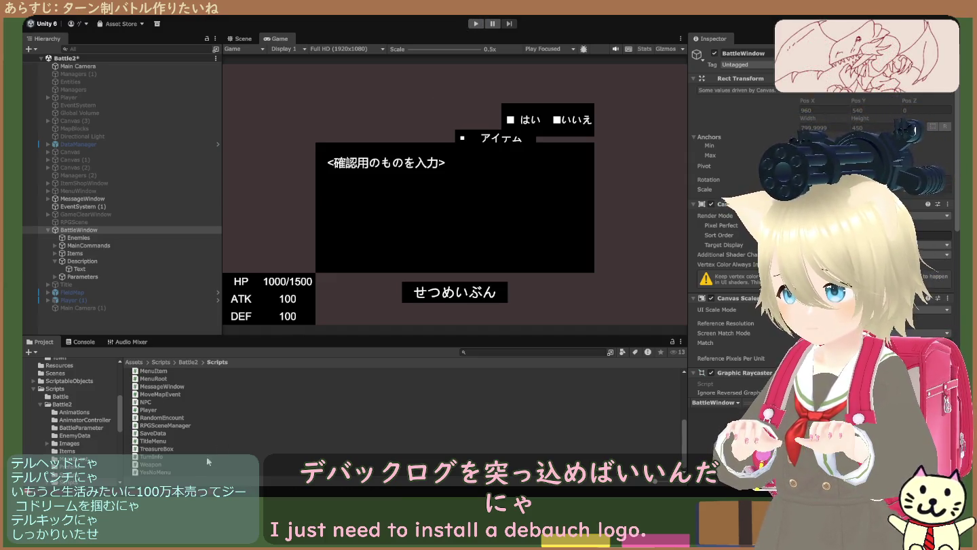
click(84, 341)
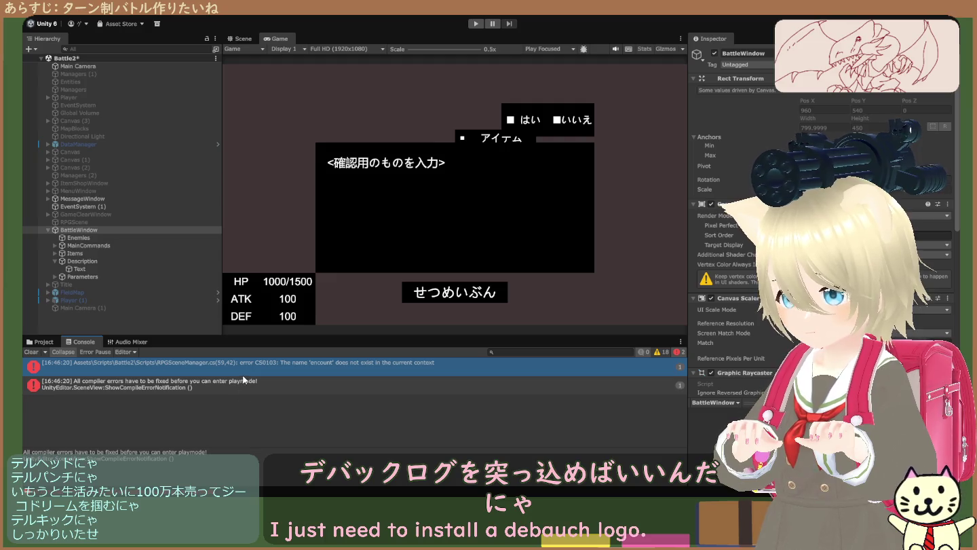
- Read the CS0103 'encount' error details, then enter Play mode with Ctrl+P
click(246, 372)
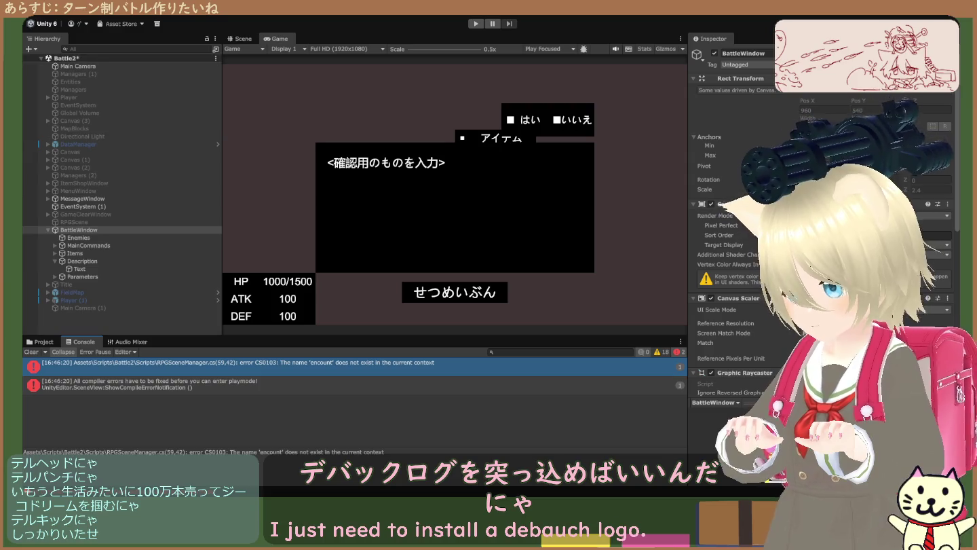
key(ctrl+p)
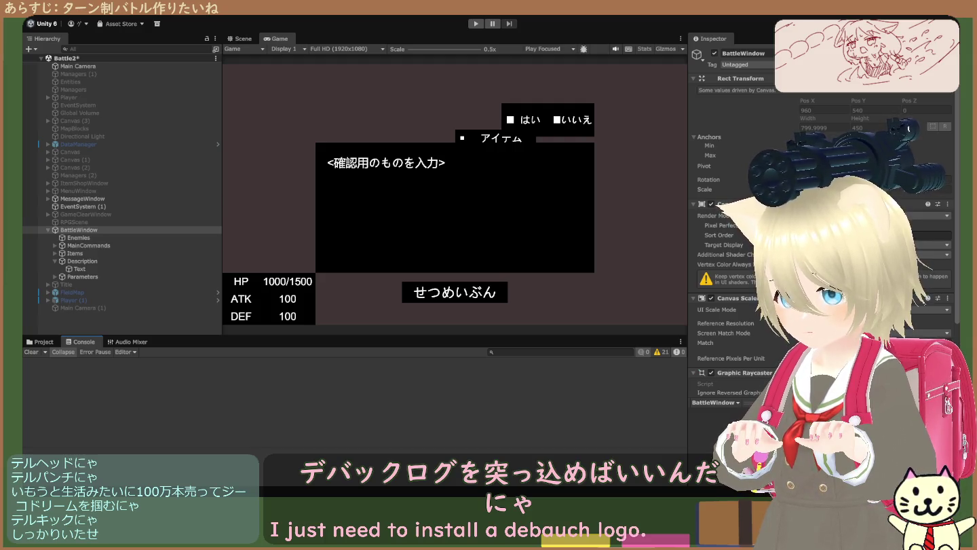
key(ctrl+p)
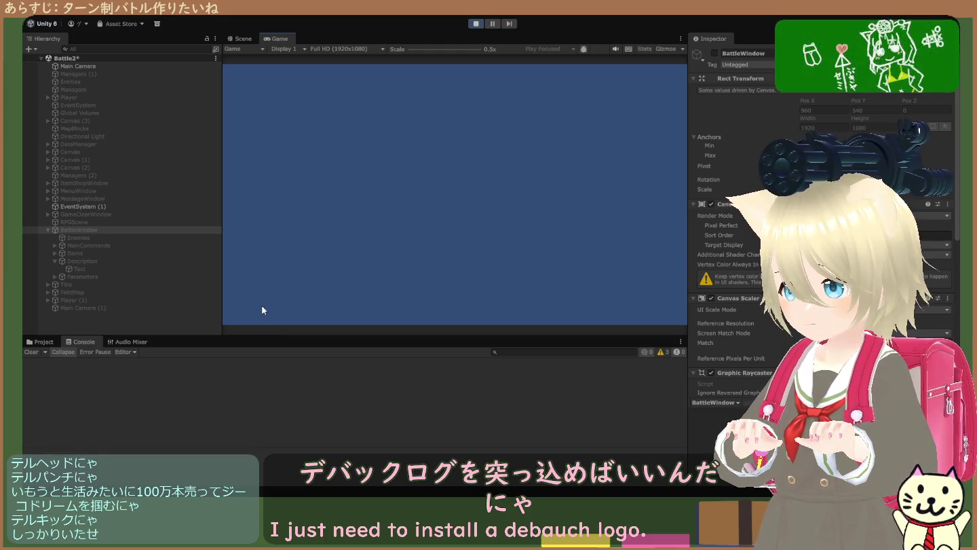
click(713, 54)
click(475, 24)
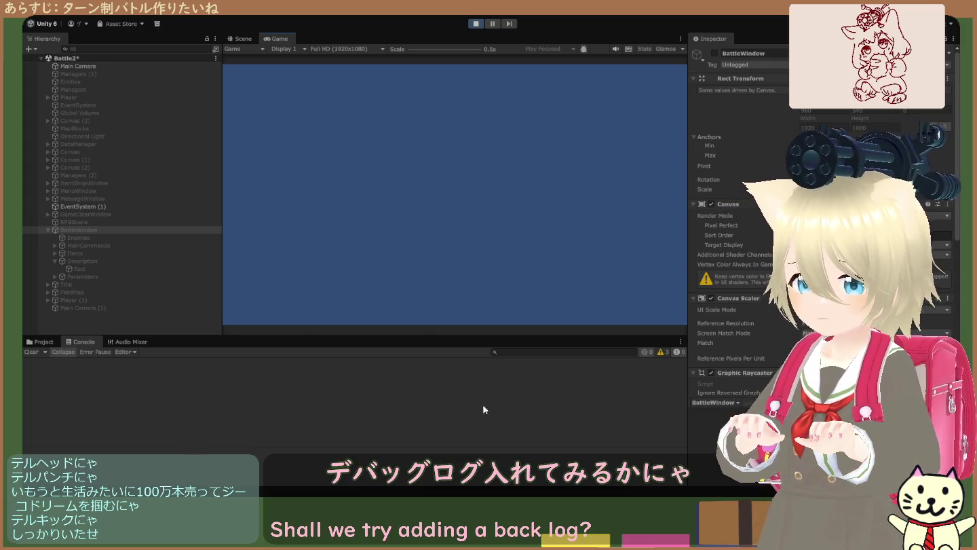
click(477, 26)
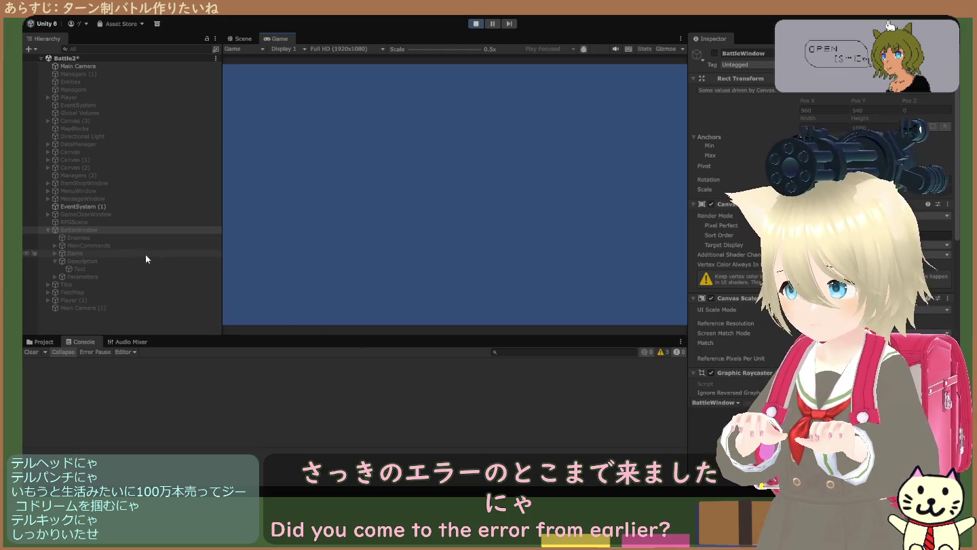
- Stop the game, restart and stop it with Ctrl+P, then start Play mode again
scroll(733, 237, down, 3)
scroll(733, 237, down, 5)
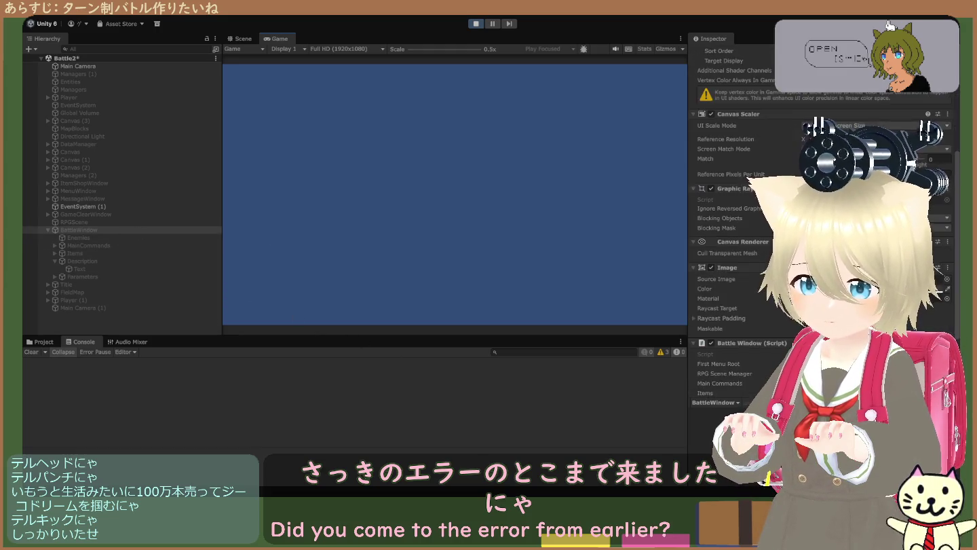
click(476, 24)
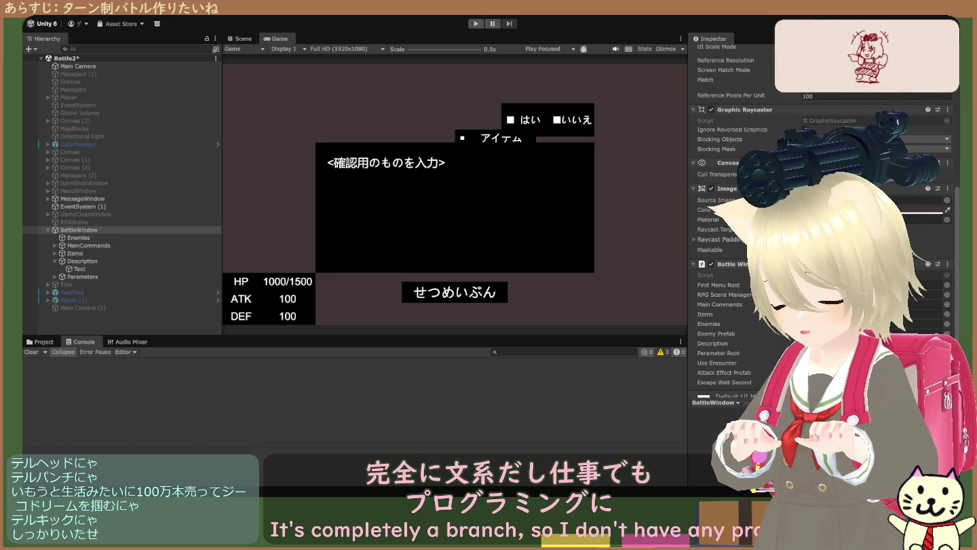
key(ctrl+p)
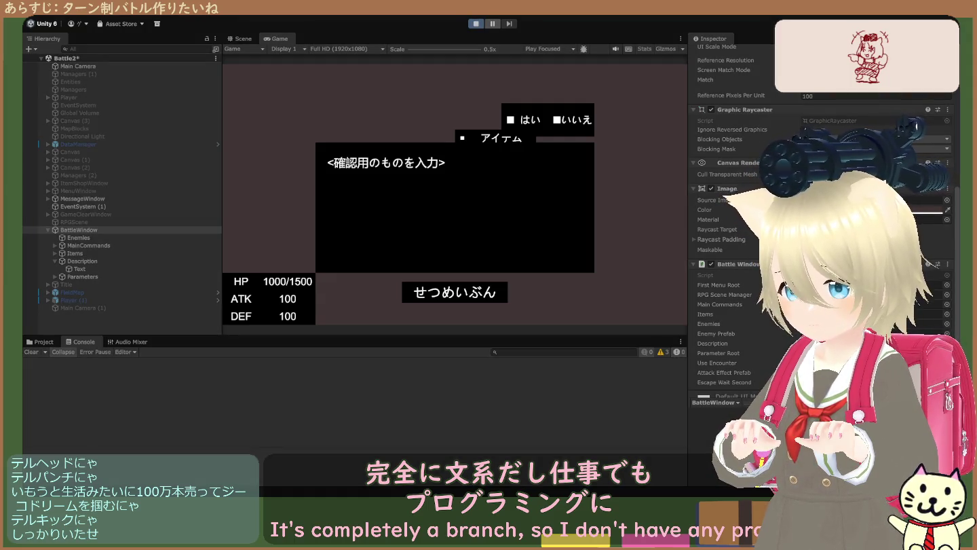
key(ctrl+p)
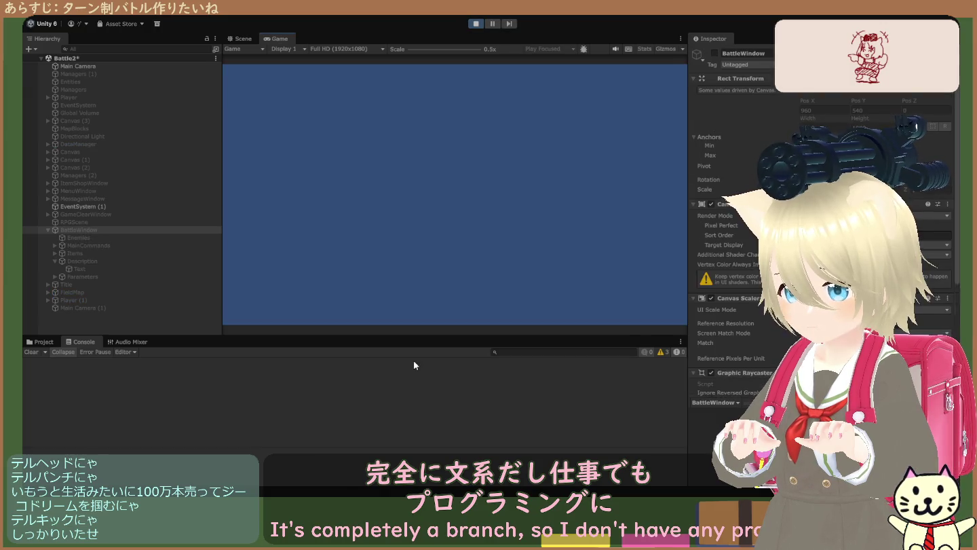
click(478, 23)
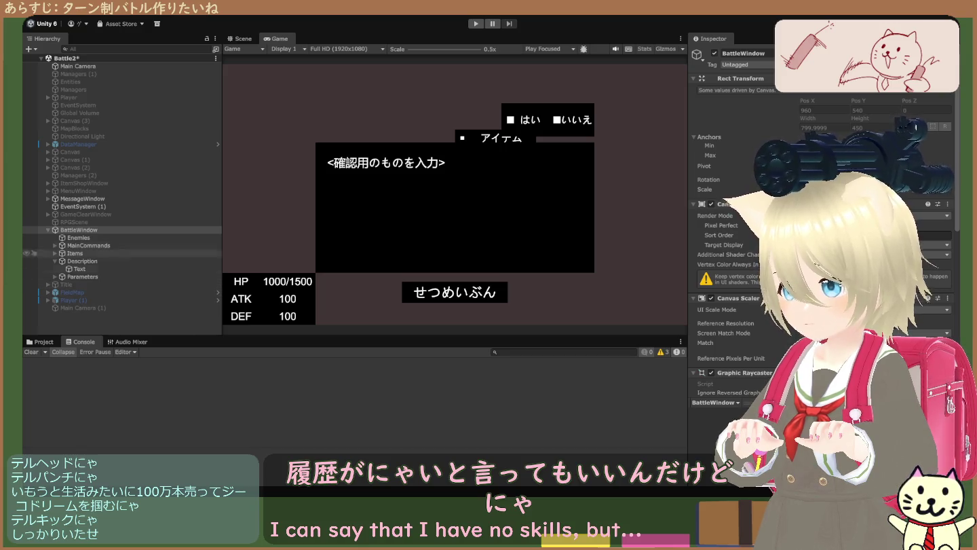
- Look over EventSystem (1), MessageWindow and RPGScene, then enable GameClearWindow
click(126, 206)
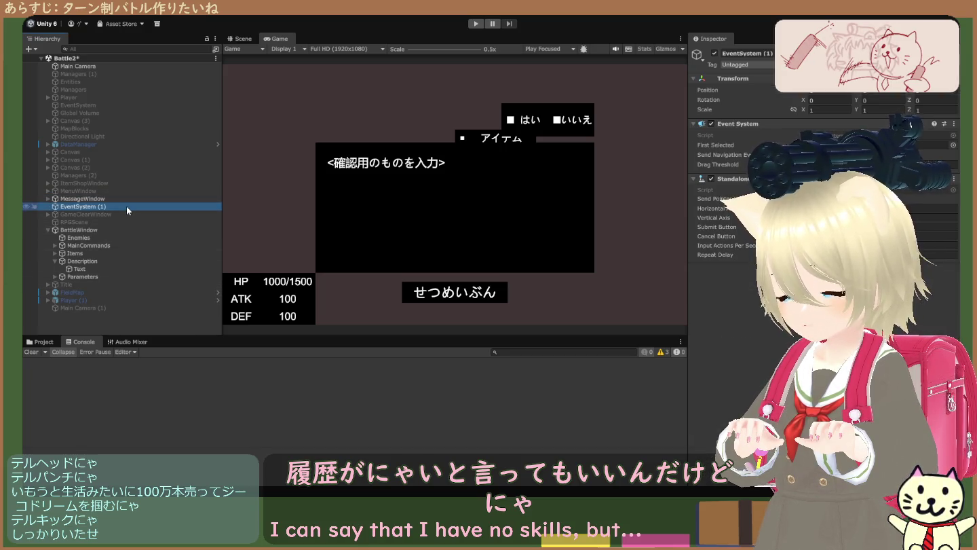
click(127, 198)
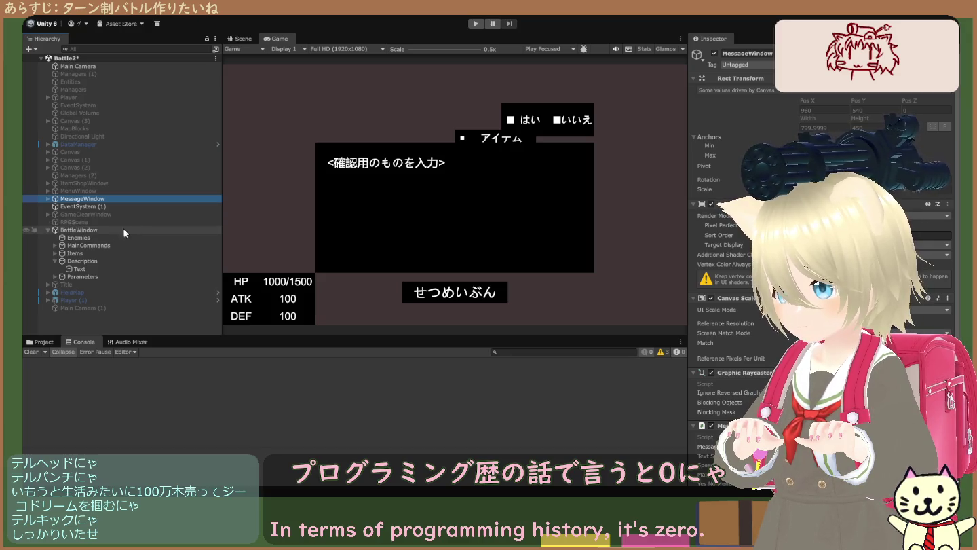
click(134, 221)
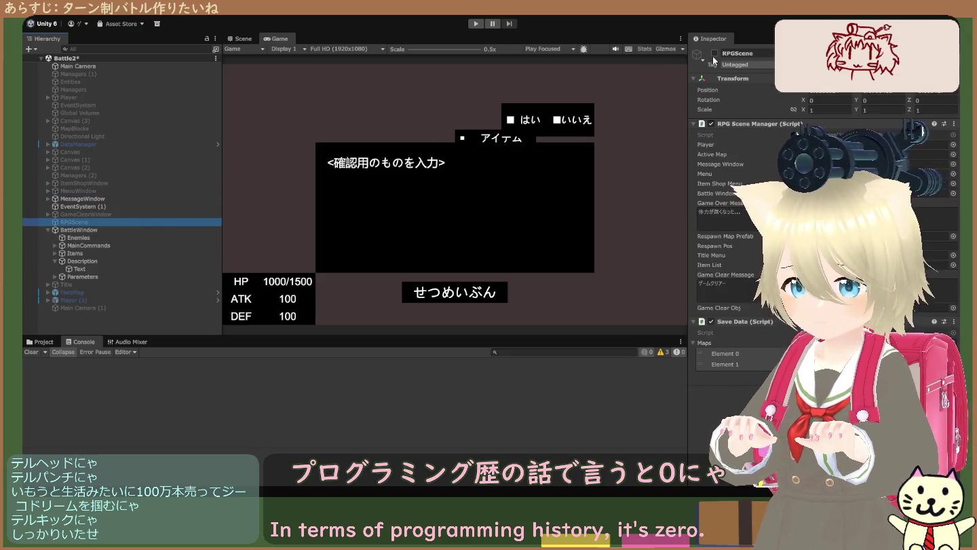
click(136, 213)
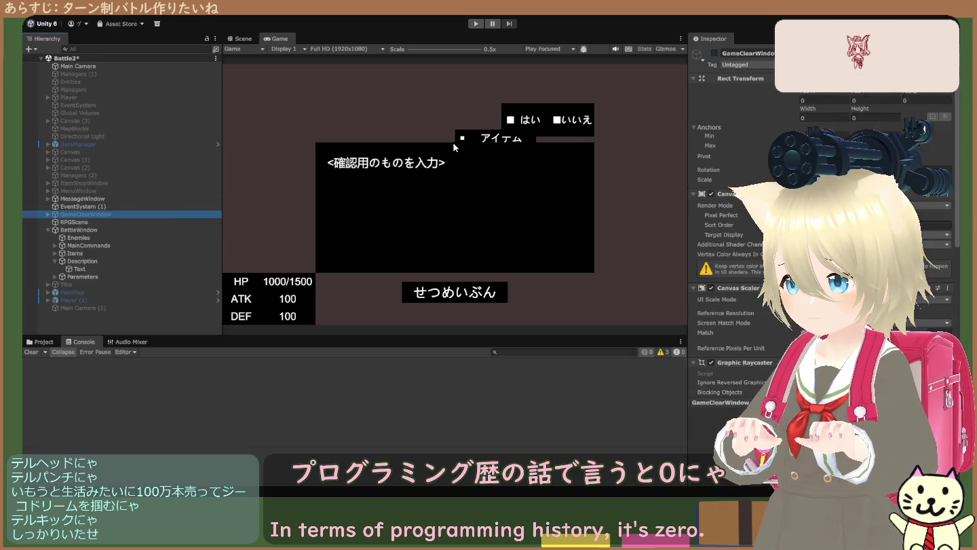
click(714, 53)
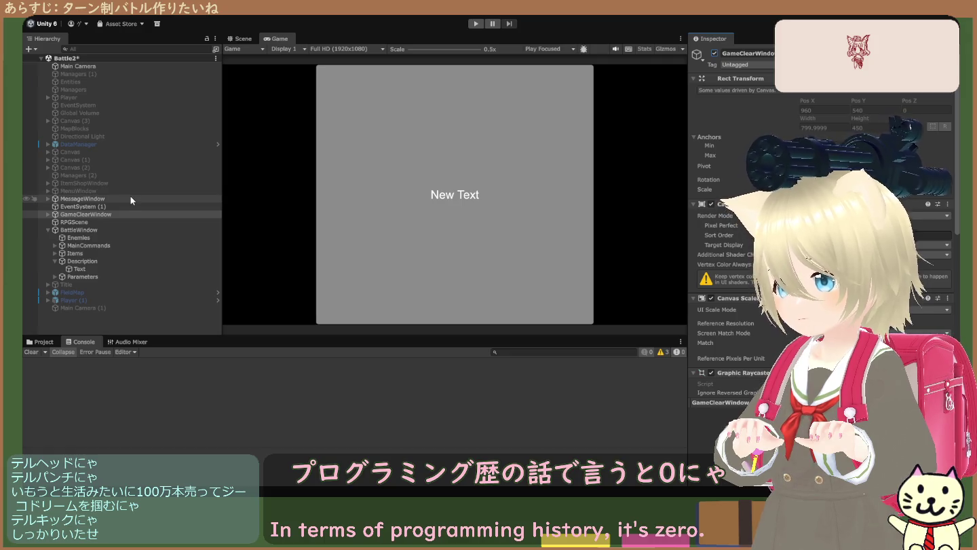
- Enable the MenuWindow and ItemShopWindow objects
click(130, 192)
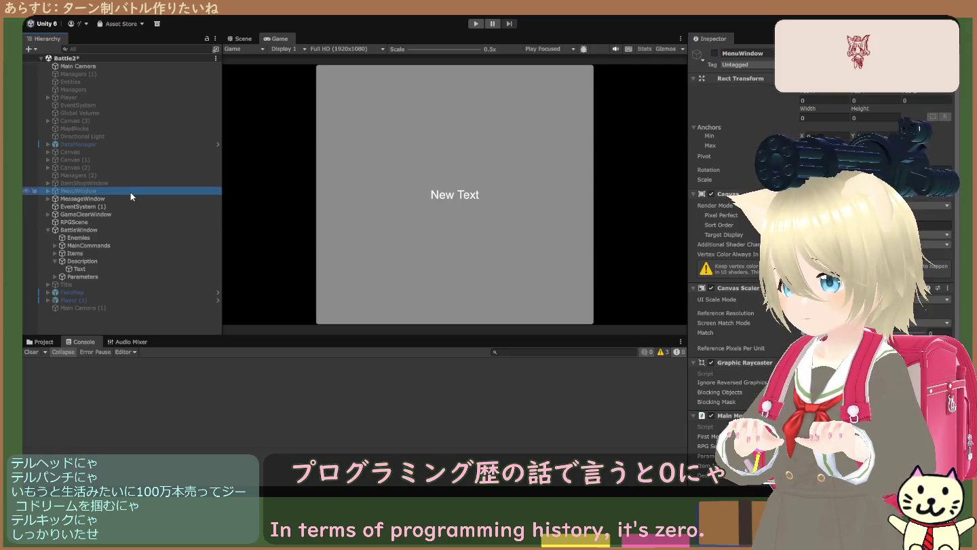
scroll(732, 258, down, 1)
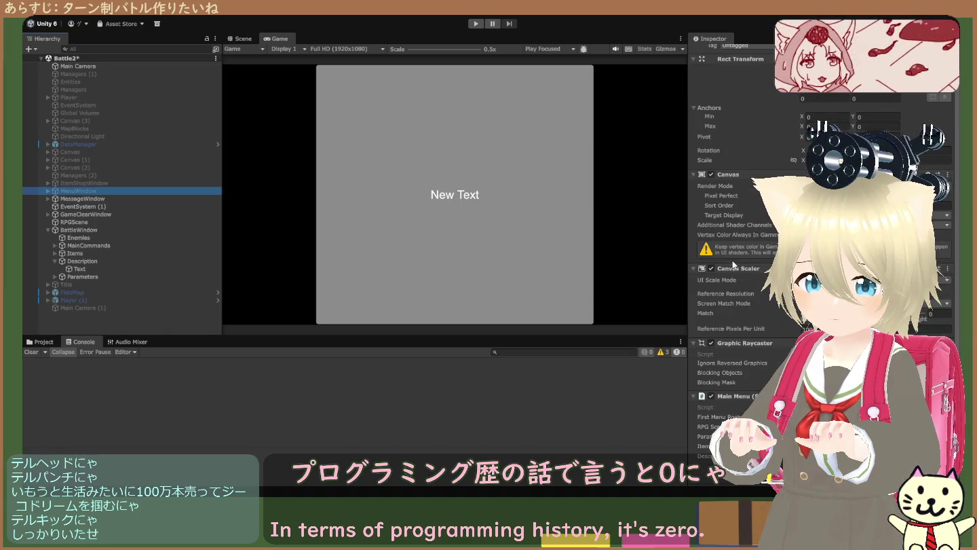
scroll(733, 256, up, 1)
click(411, 126)
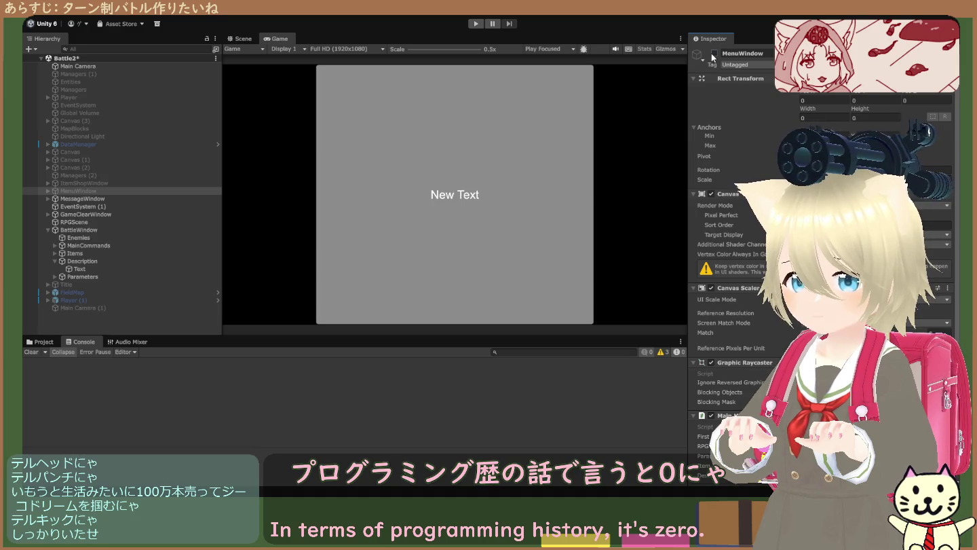
click(714, 52)
click(122, 186)
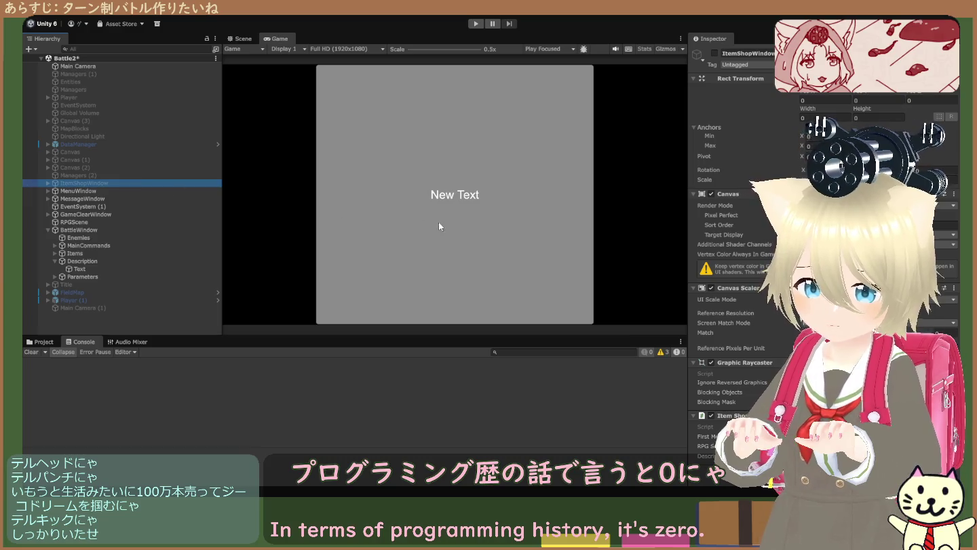
click(714, 53)
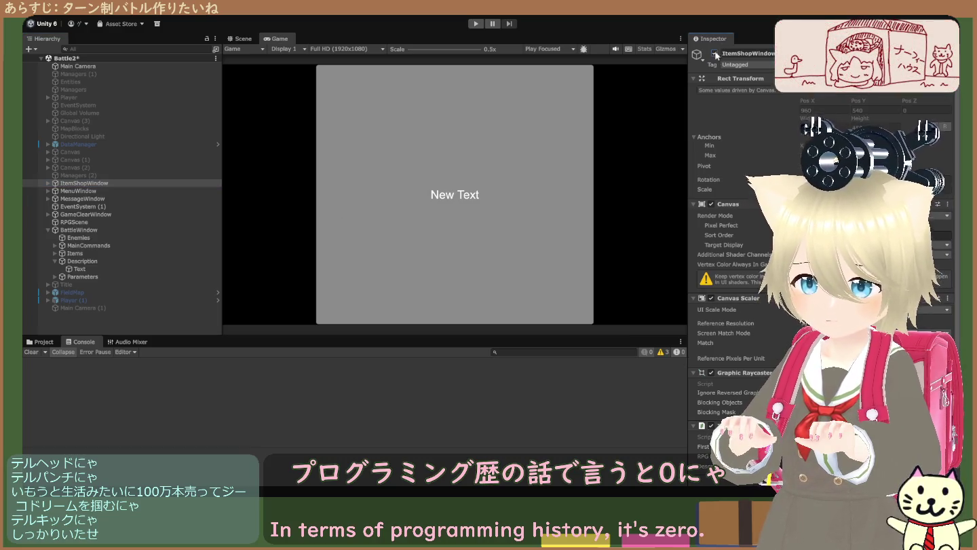
- Enable FieldMap and Player (1), leaving the Title object switched off
click(101, 284)
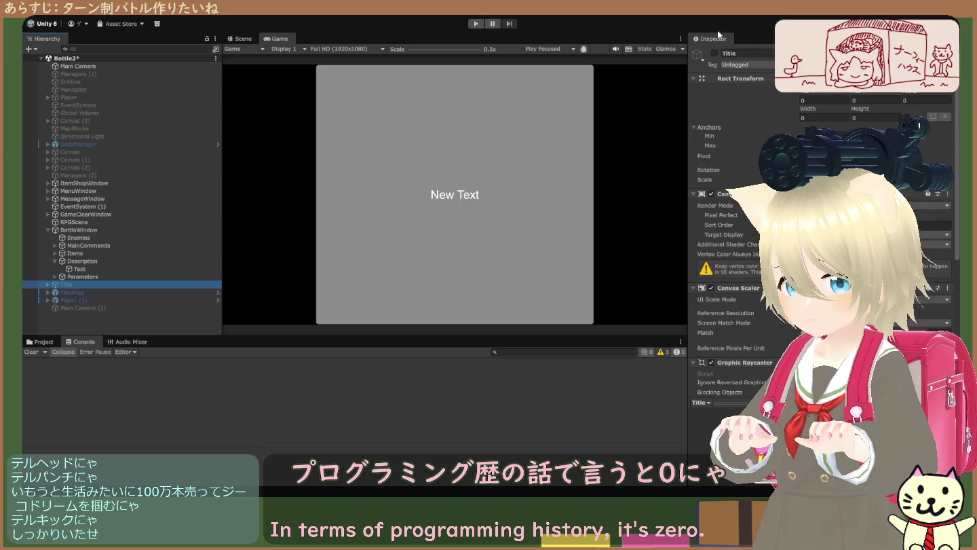
click(714, 52)
click(150, 292)
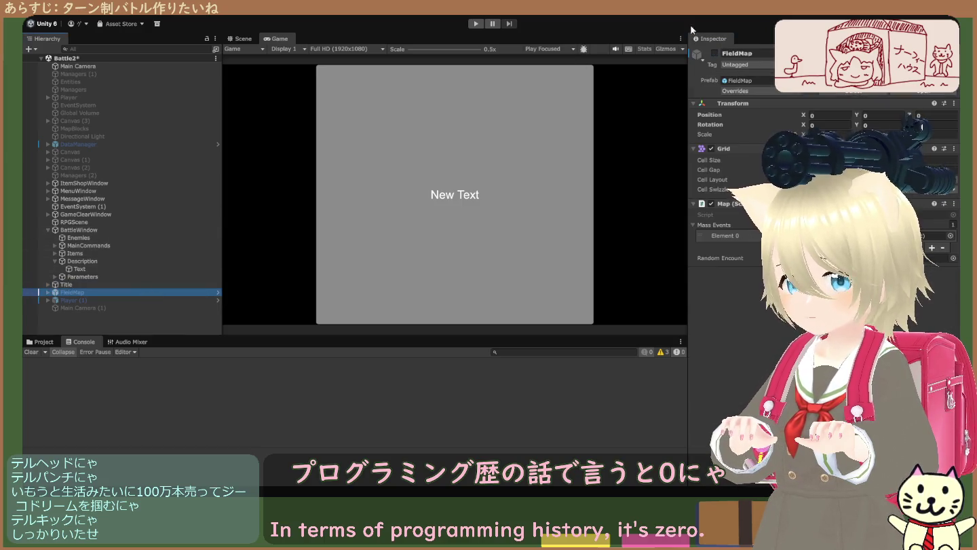
click(715, 52)
click(166, 299)
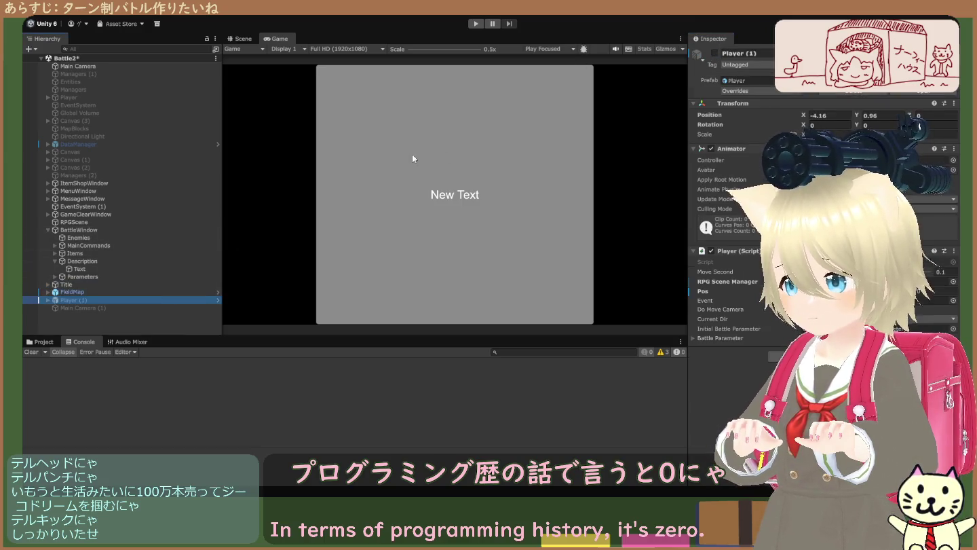
click(712, 53)
click(126, 307)
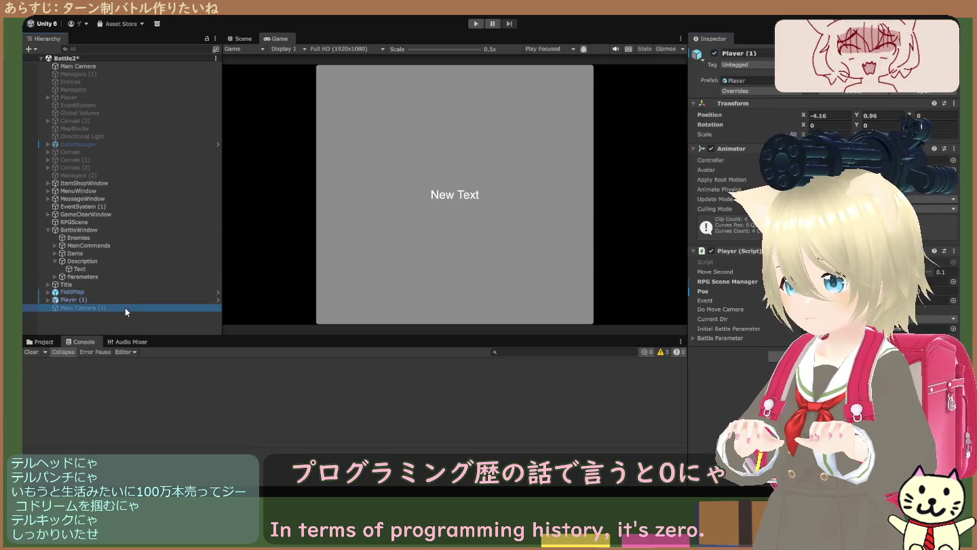
click(158, 285)
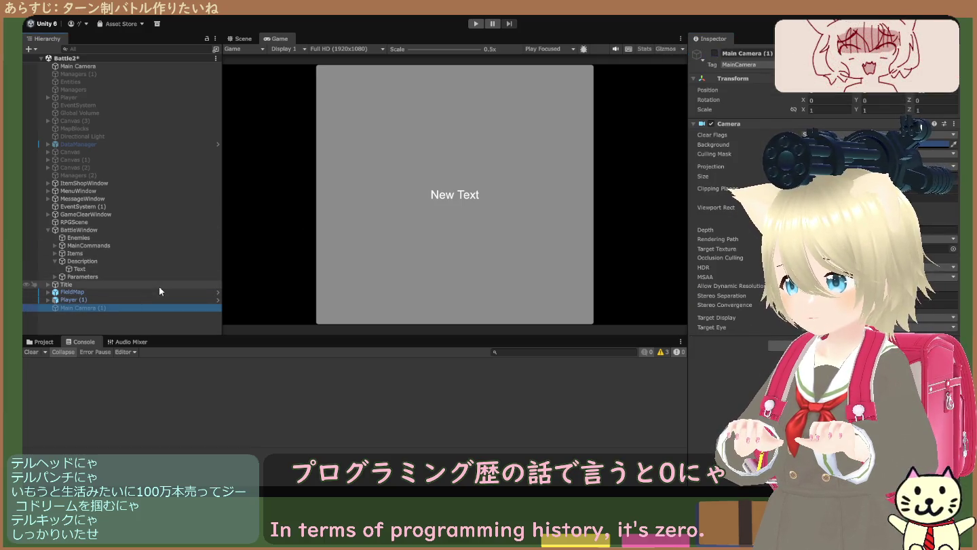
click(715, 53)
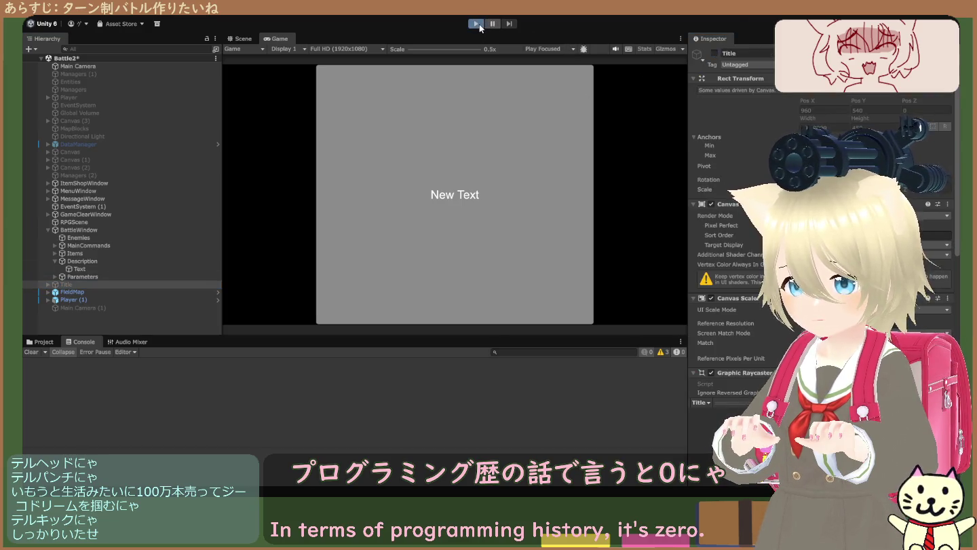
- Run the scene, inspect BattleWindow's settings during play, then stop the game
click(476, 24)
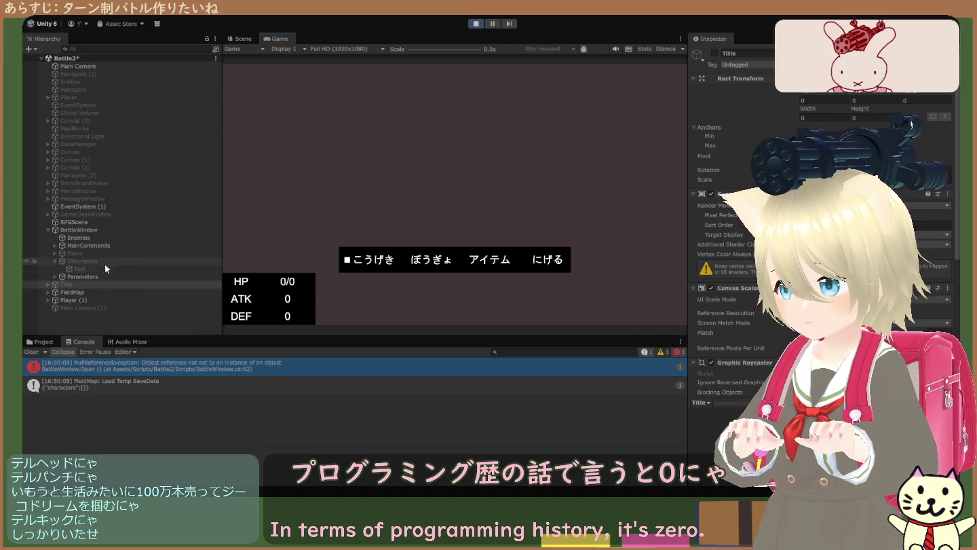
click(102, 232)
scroll(737, 254, down, 5)
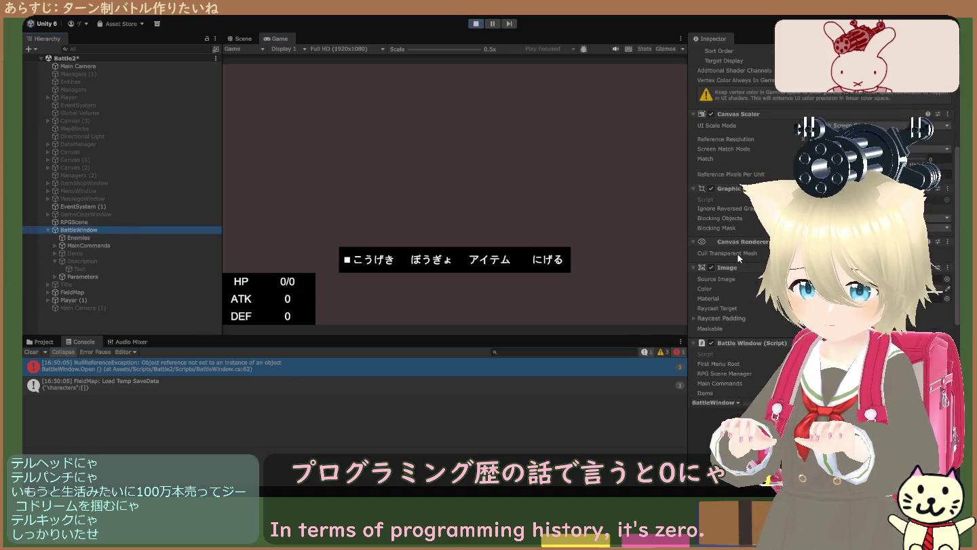
click(475, 24)
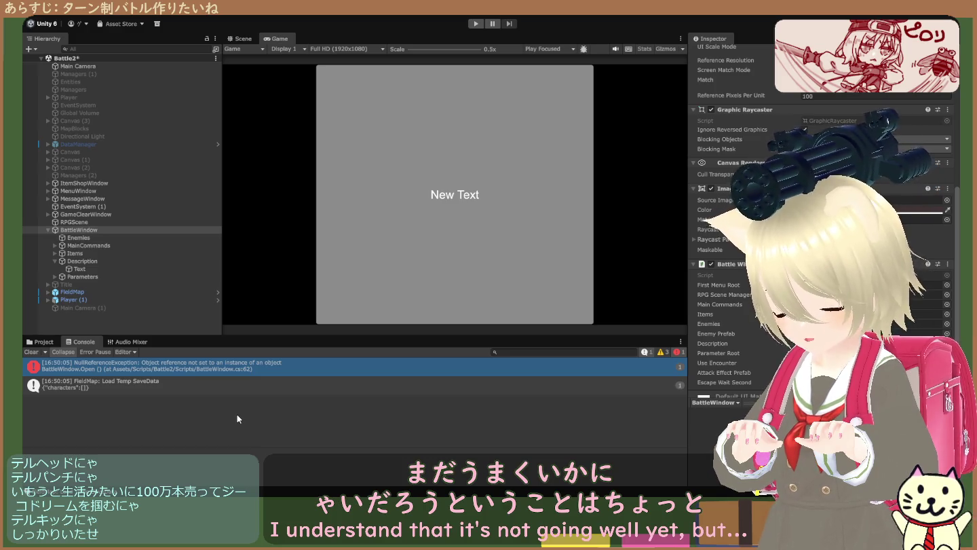
- Read the FieldMap save-data log entry, then stop the running game
click(132, 384)
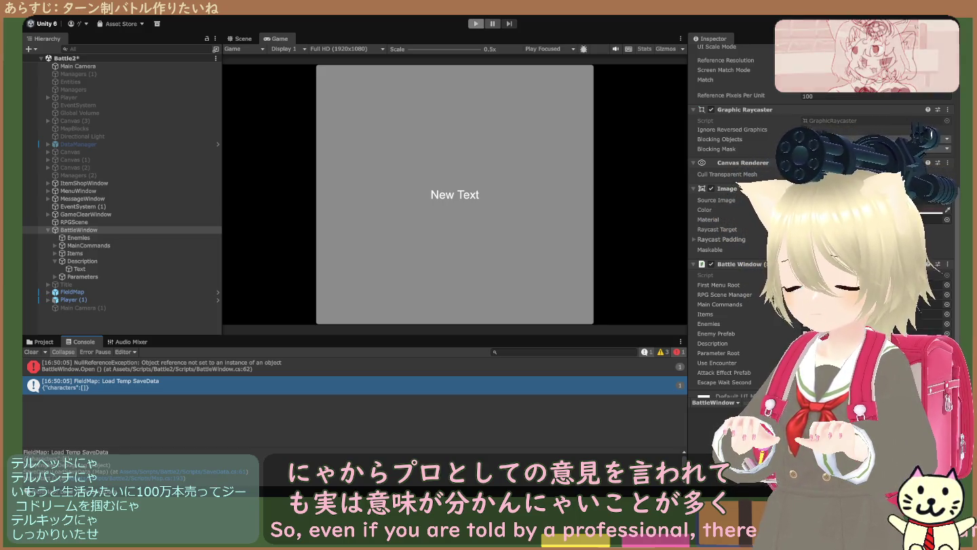
click(474, 24)
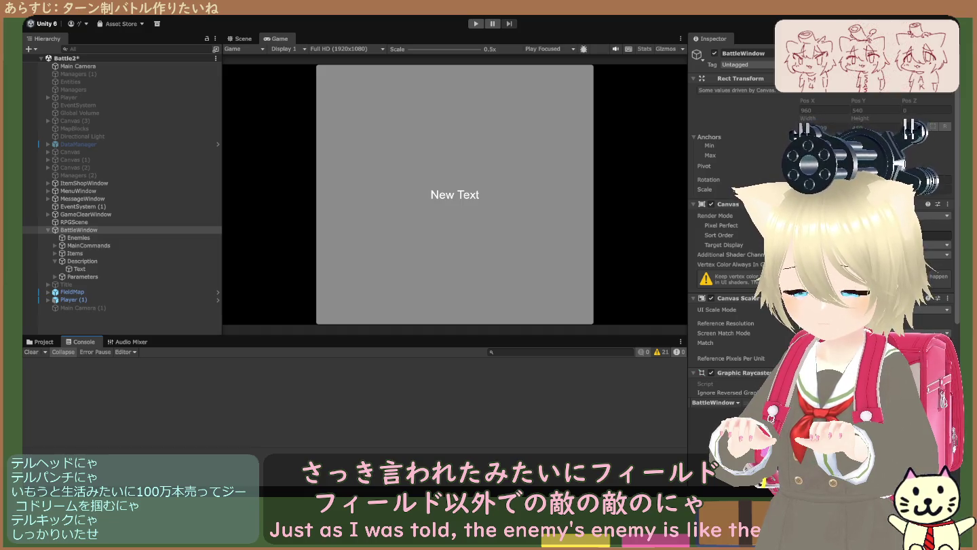
- Enter Play mode with Ctrl+P and check BattleWindow's Use Encounter field
key(ctrl+p)
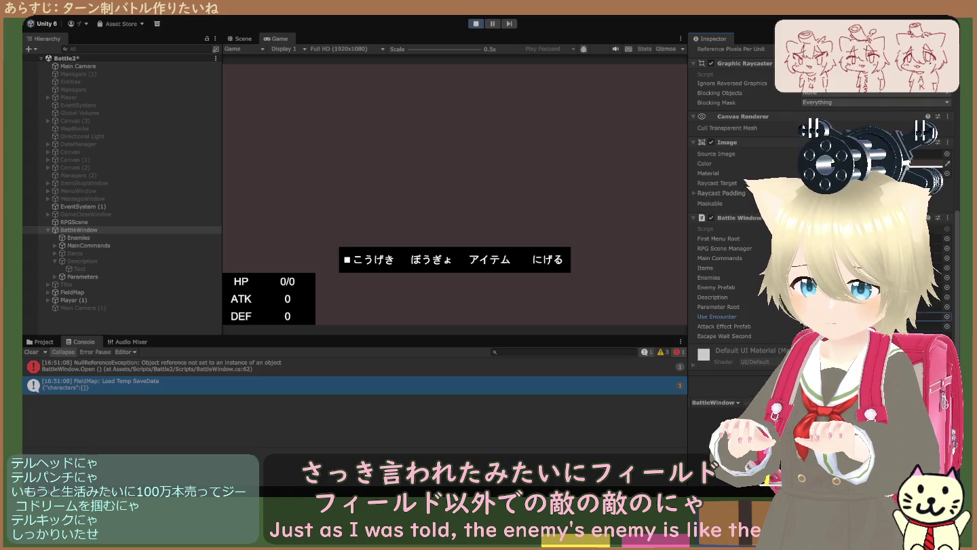
click(883, 316)
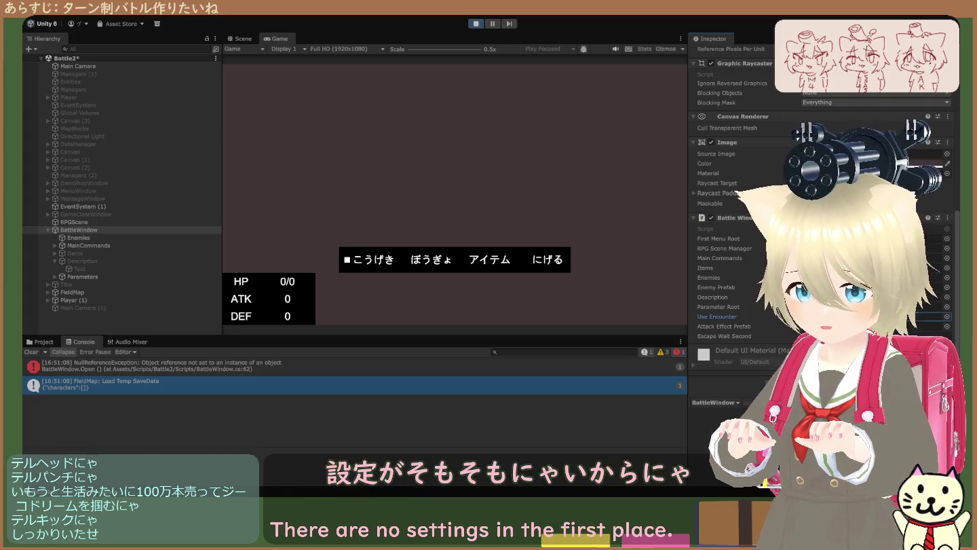
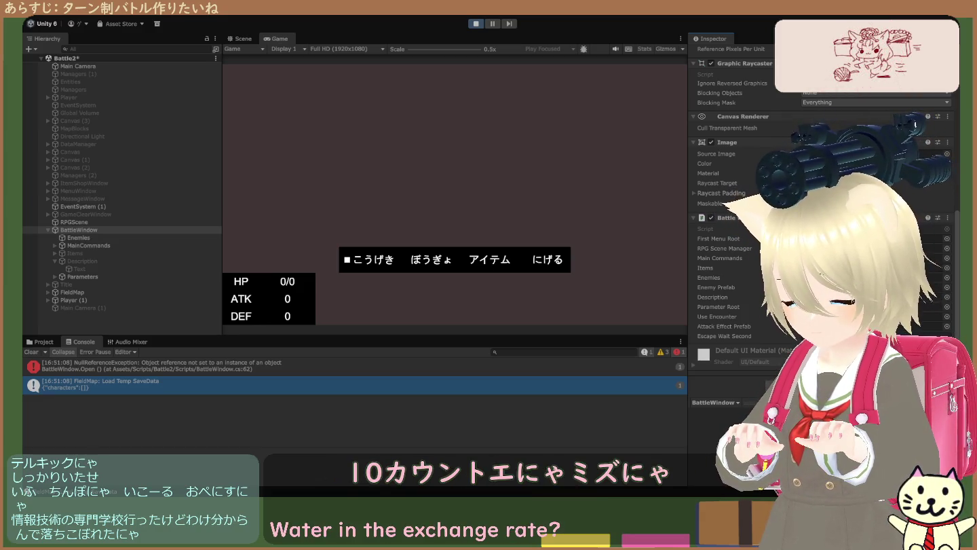
- Filter the Console and the Project search for EncounterEnemies, and view the EncounterEnemies script's source
click(509, 352)
text(EncounterEnemies)
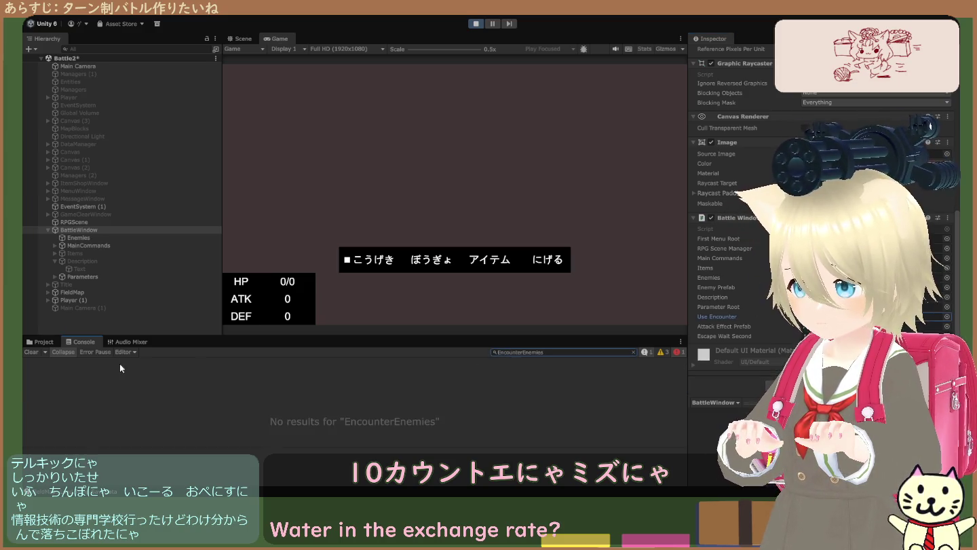
click(46, 340)
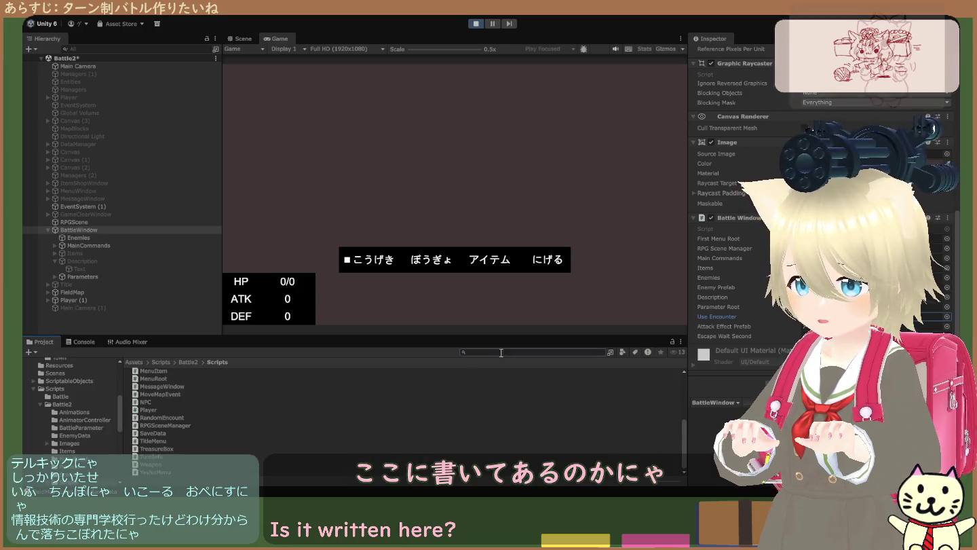
text(EncounterEnemies)
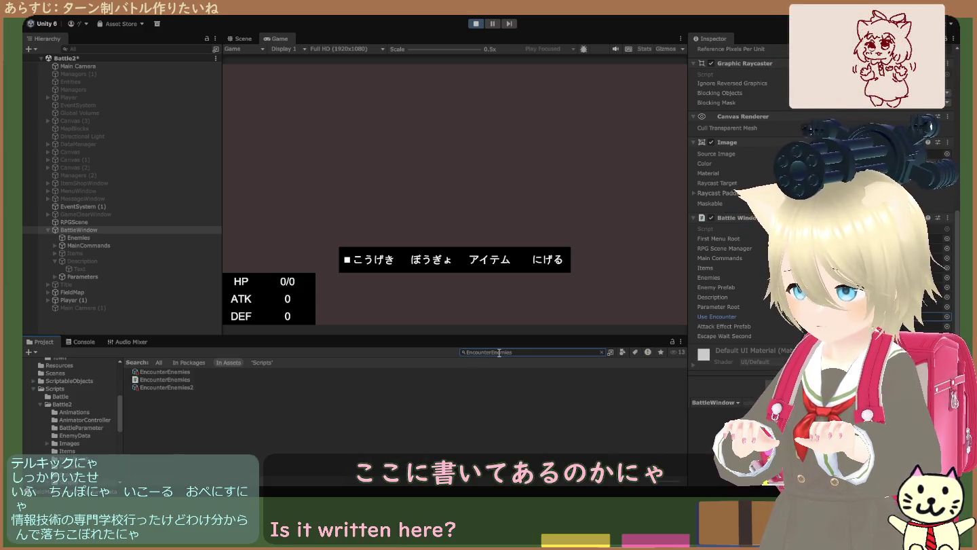
click(186, 381)
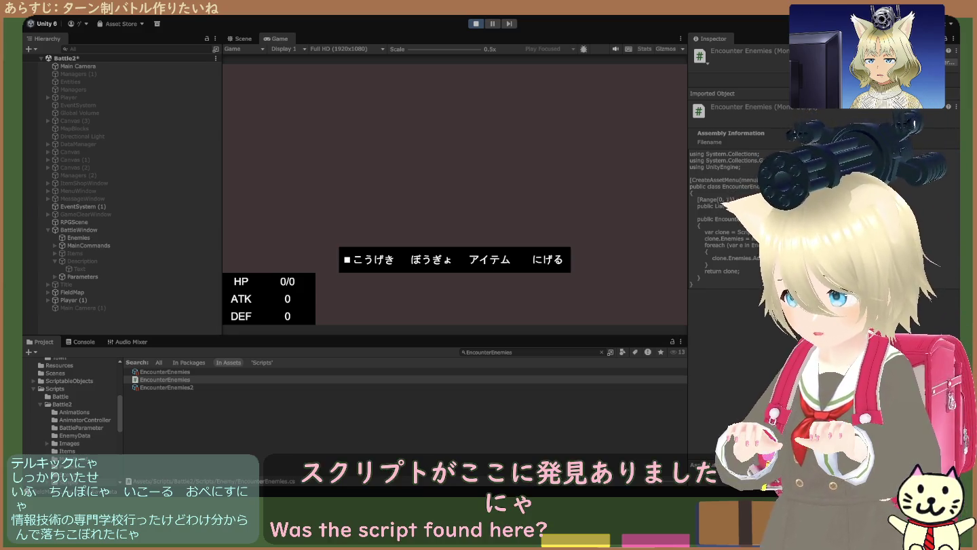
- Inspect BattleWindow, LifeRecoveryNPC, RPGScene and Save among objects referencing EncounterEnemies
click(167, 381)
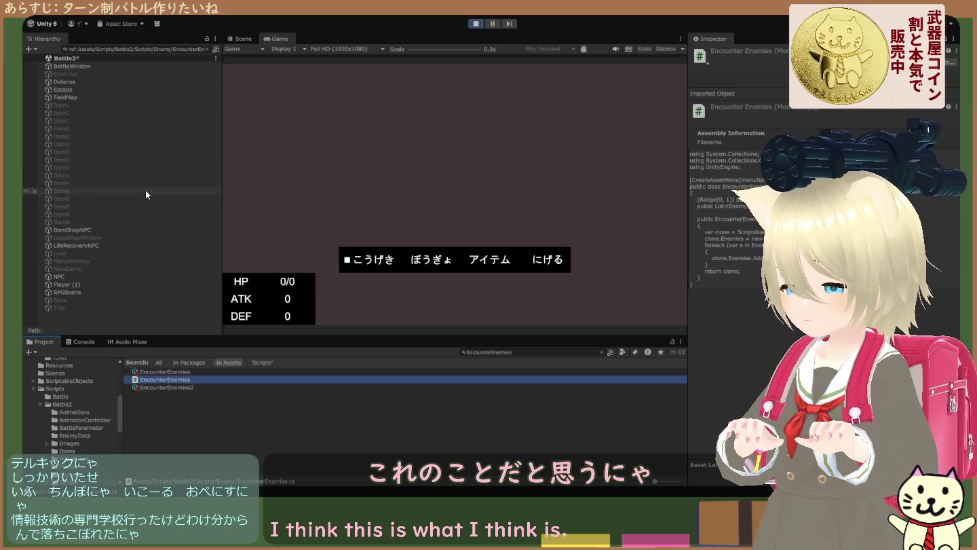
click(101, 65)
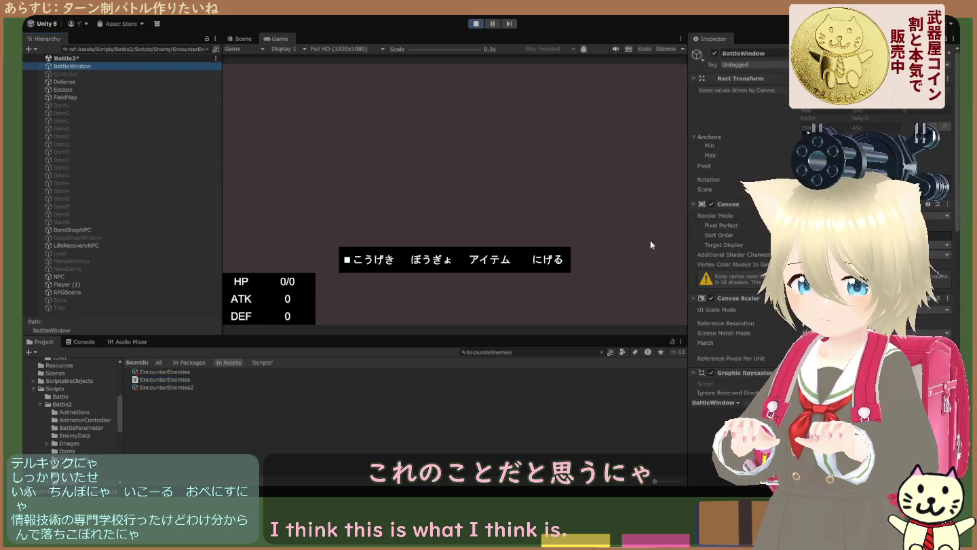
scroll(746, 238, down, 5)
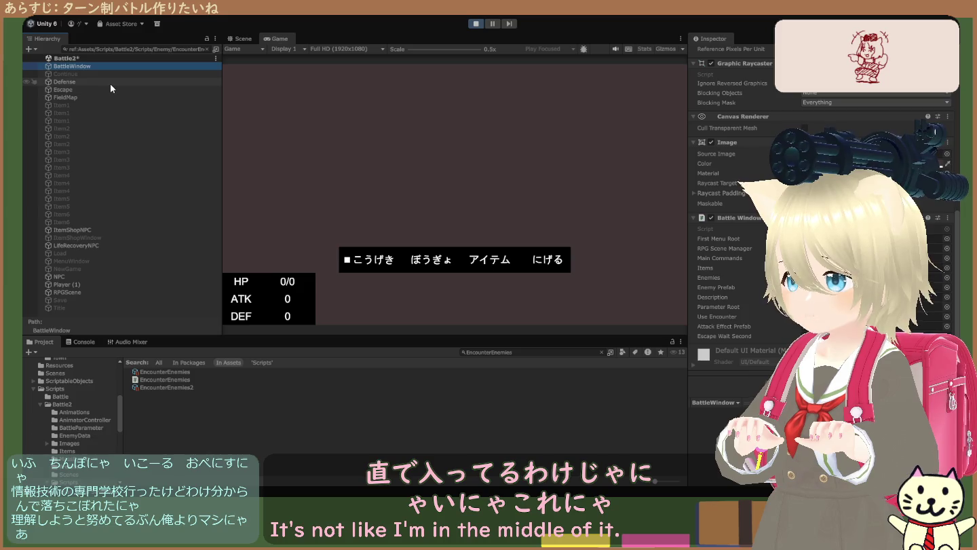
click(118, 246)
click(127, 290)
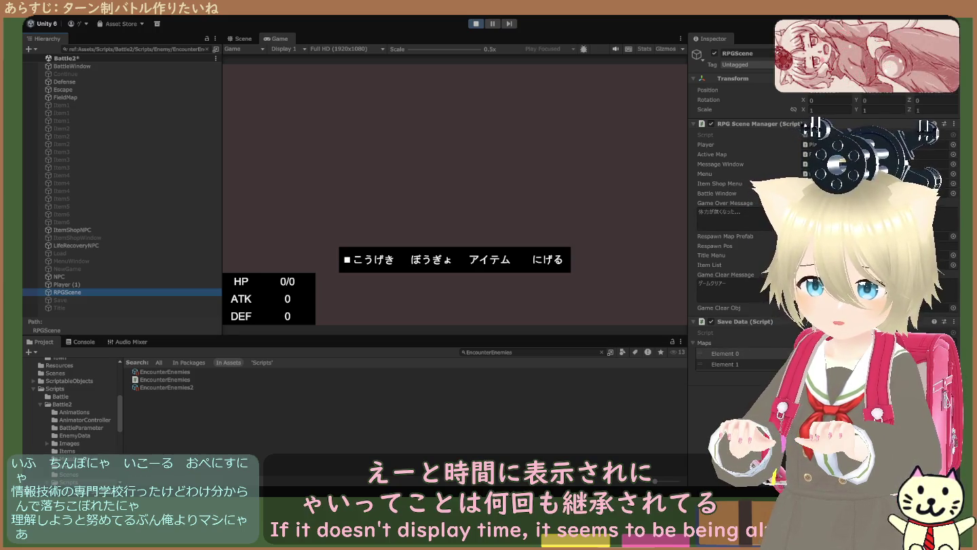
click(119, 302)
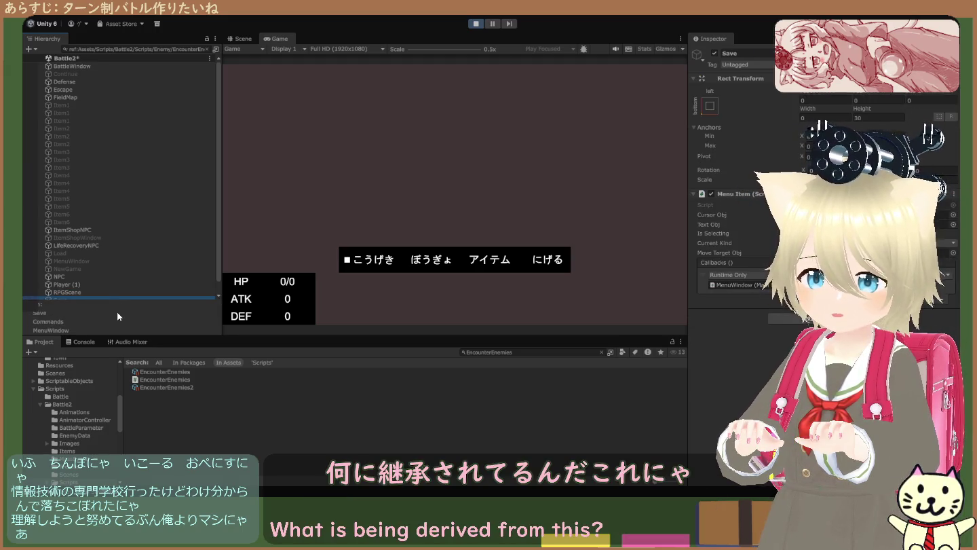
- Review the Title object, then BattleWindow's Battle Window fields, and reselect the EncounterEnemies script
scroll(111, 249, down, 1)
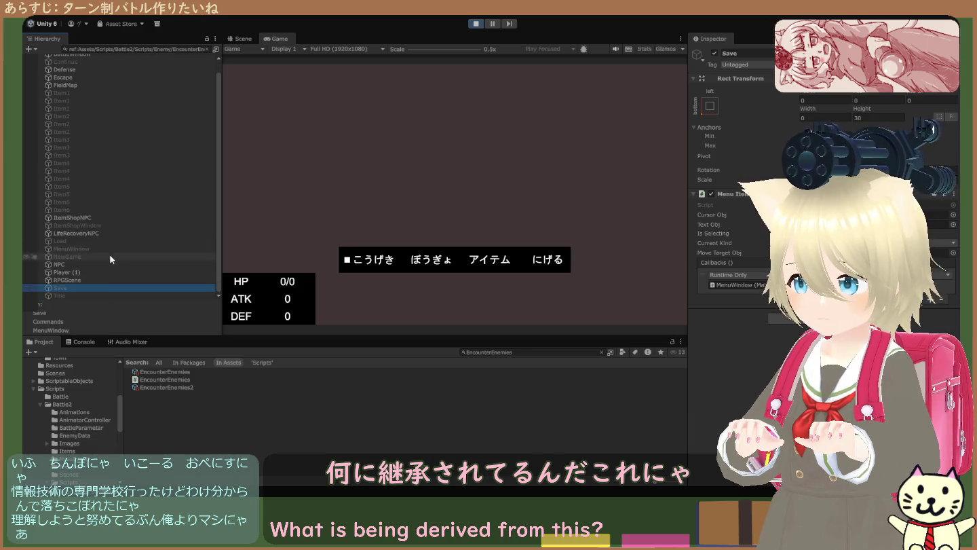
click(109, 295)
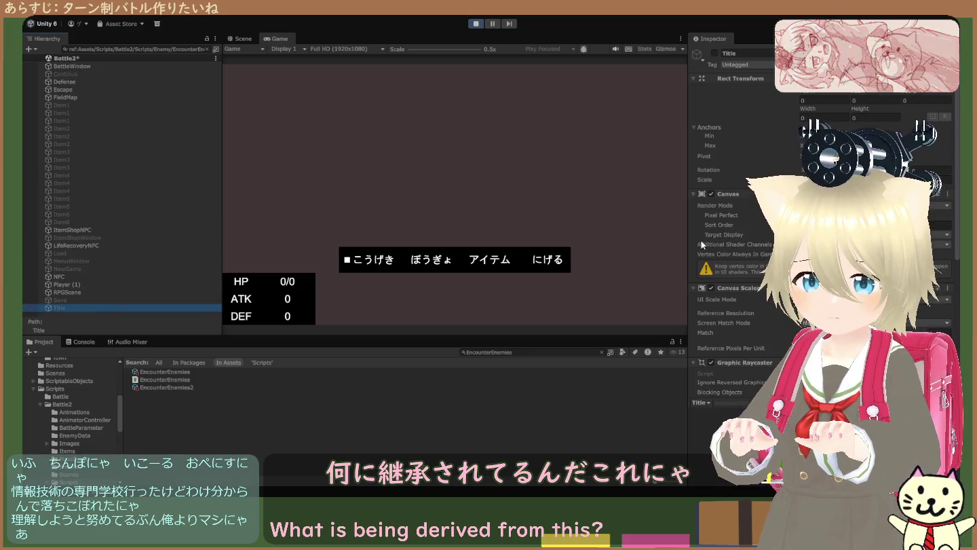
scroll(731, 247, down, 4)
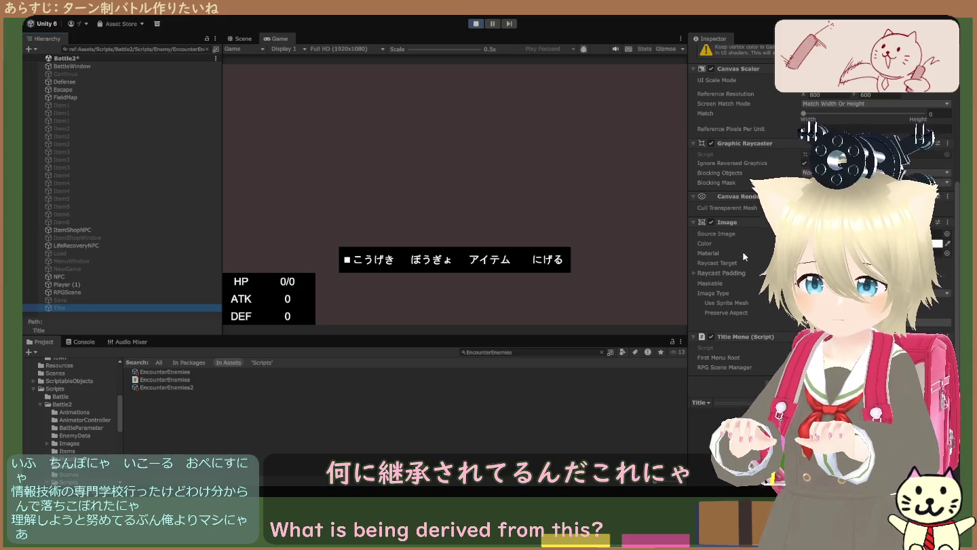
scroll(759, 262, up, 5)
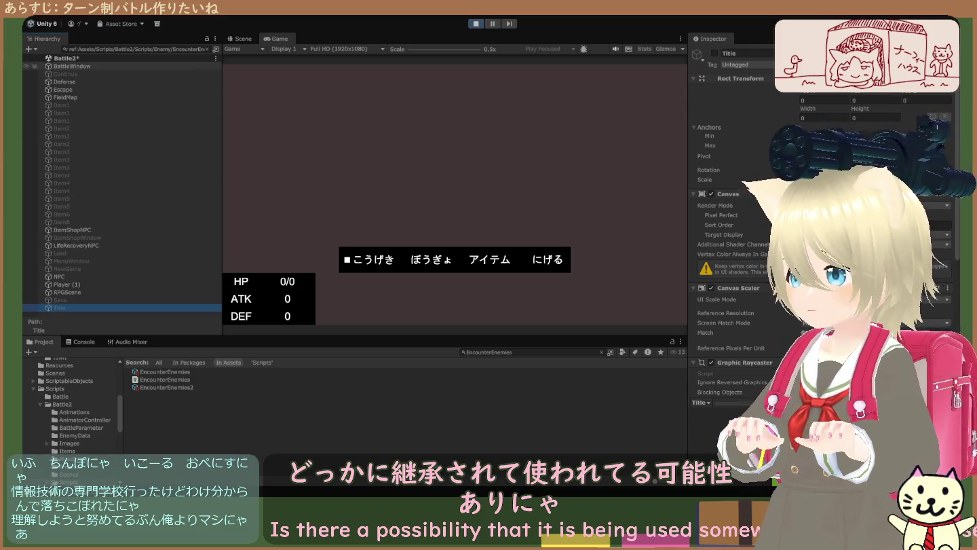
click(137, 66)
scroll(733, 204, down, 6)
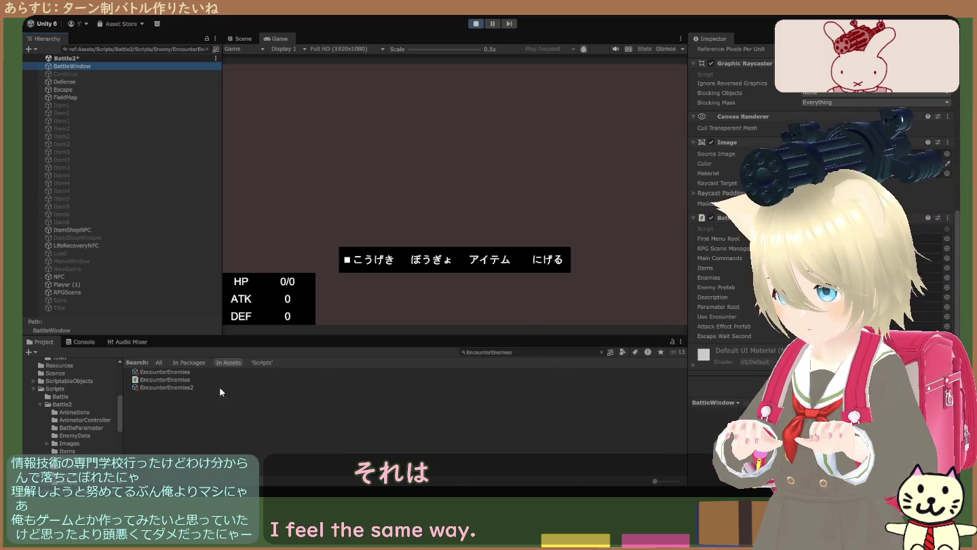
click(171, 379)
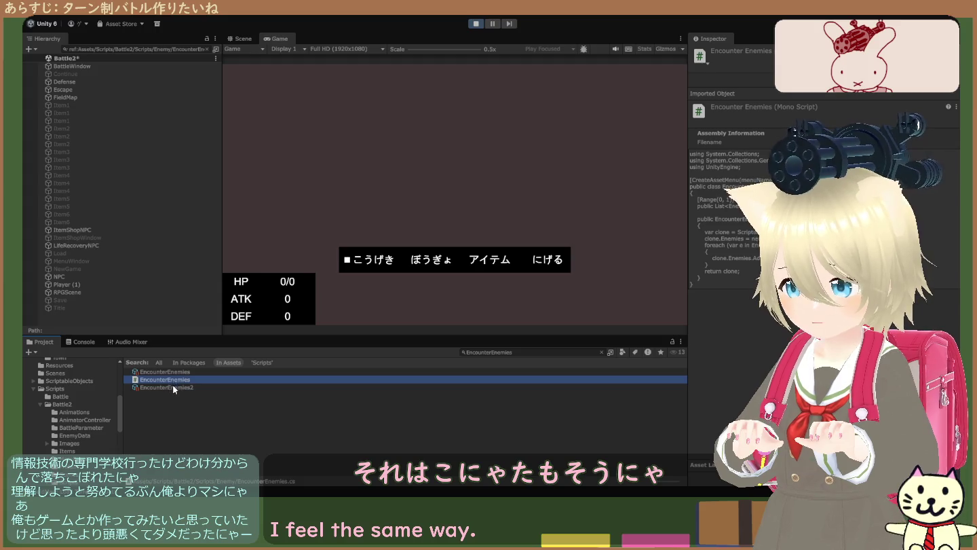
- Compare EncounterEnemies2's two EnemyA entries with the EncounterEnemies script, then stop Play mode
click(192, 388)
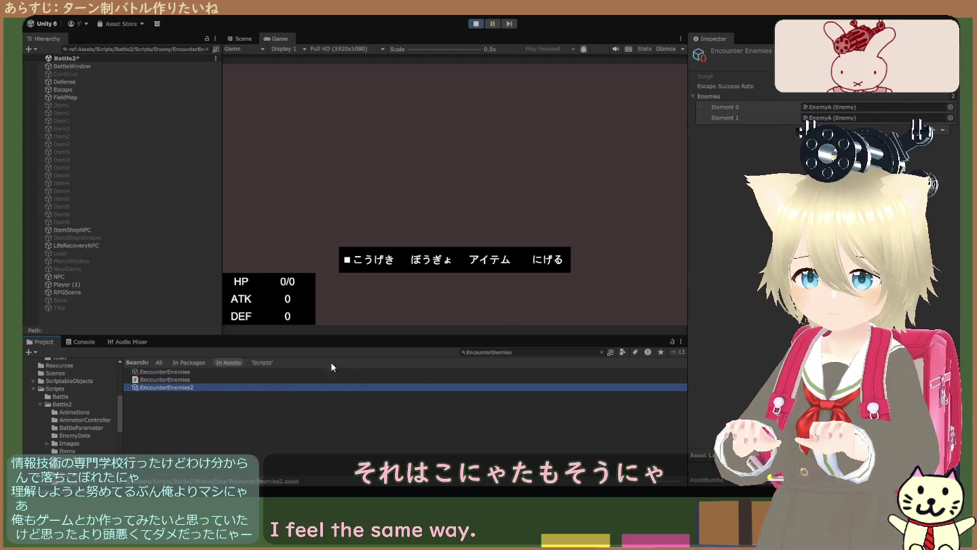
click(182, 378)
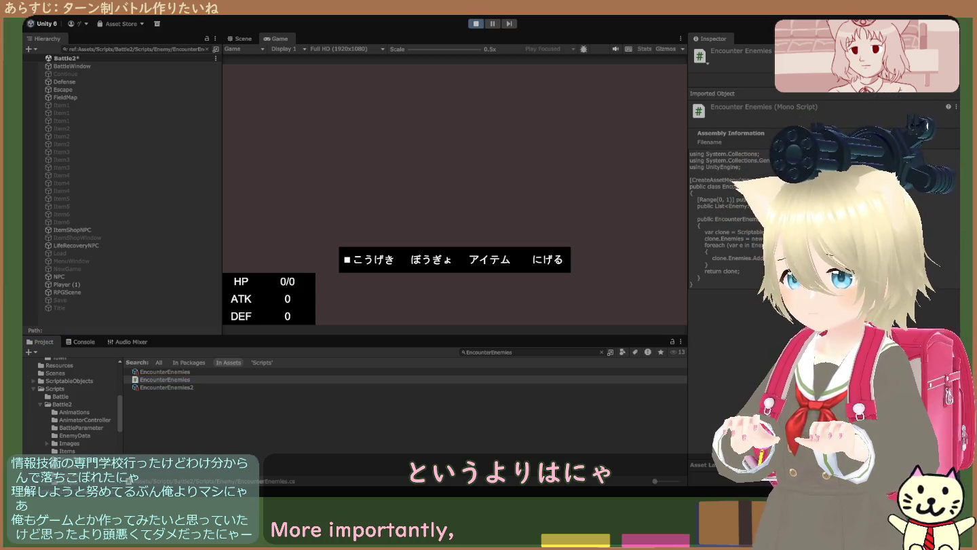
key(ctrl+p)
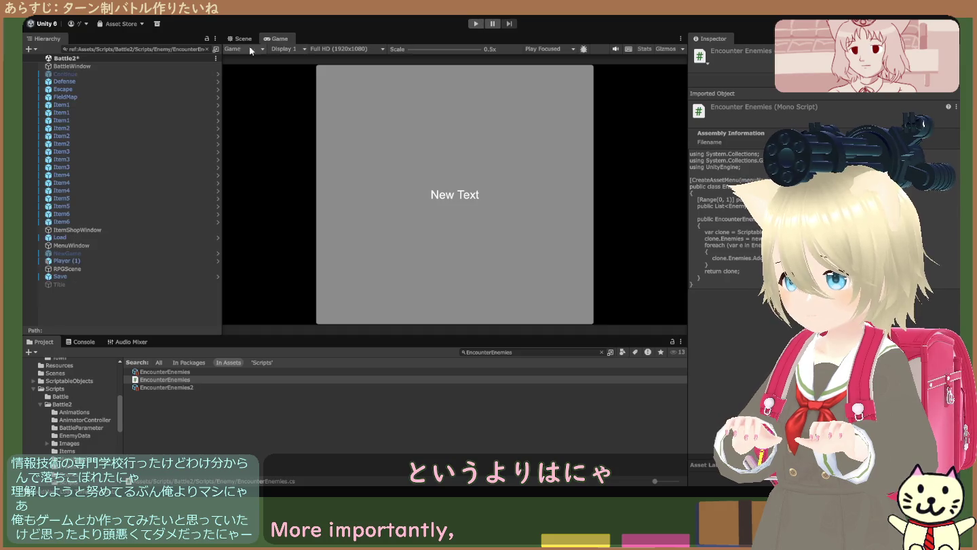
- Re-enter Play mode to show the battle menu and select the RPGScene object
click(476, 22)
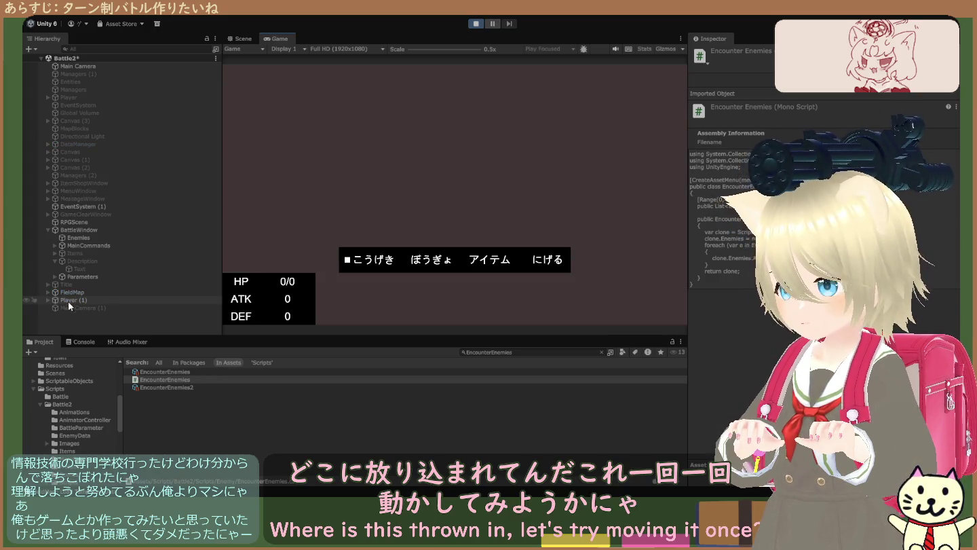
click(64, 221)
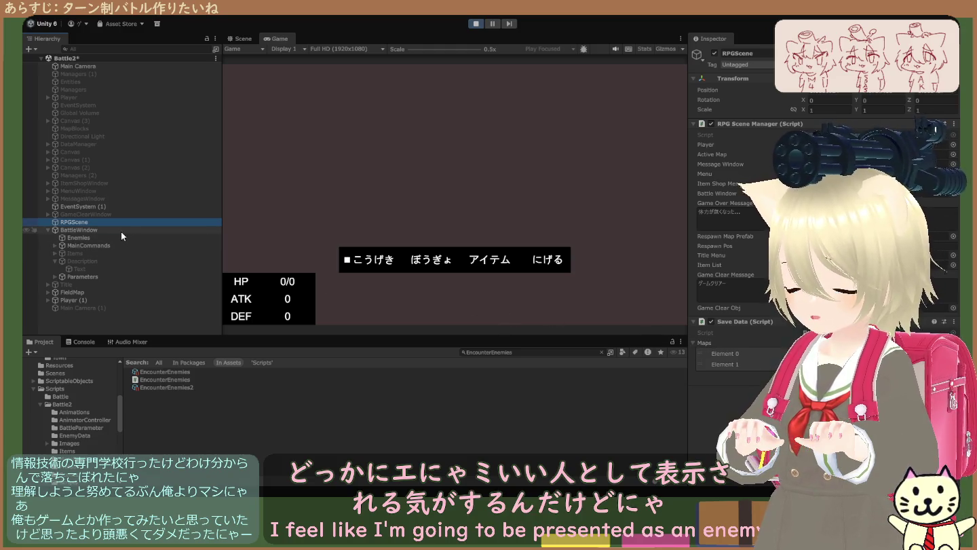
- Inspect BattleWindow, its Enemies layout padding, and the expanded MainCommands object
click(141, 230)
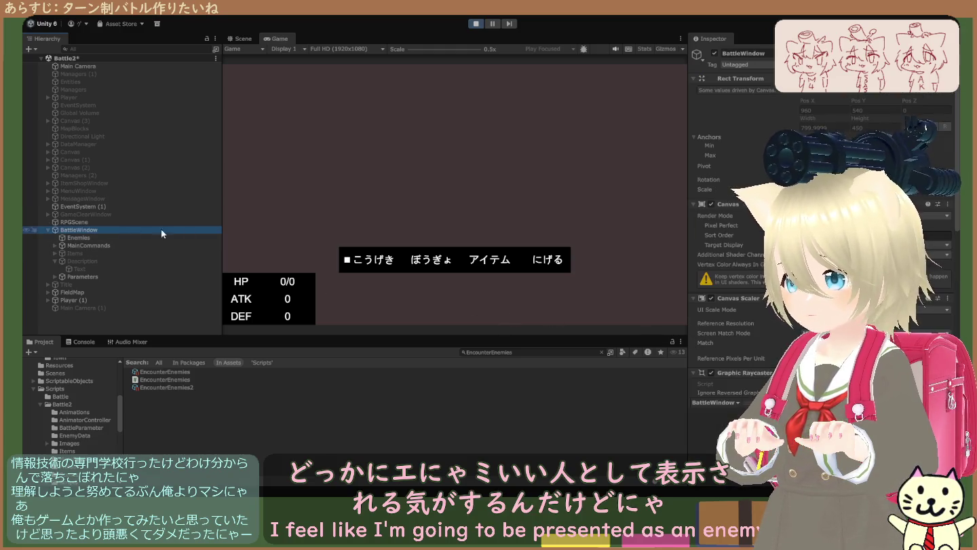
scroll(763, 227, down, 5)
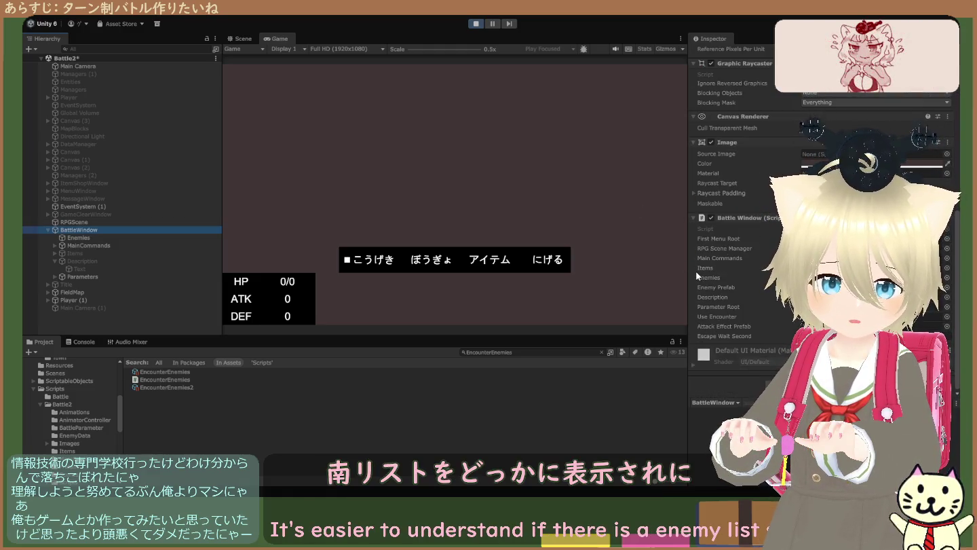
click(101, 238)
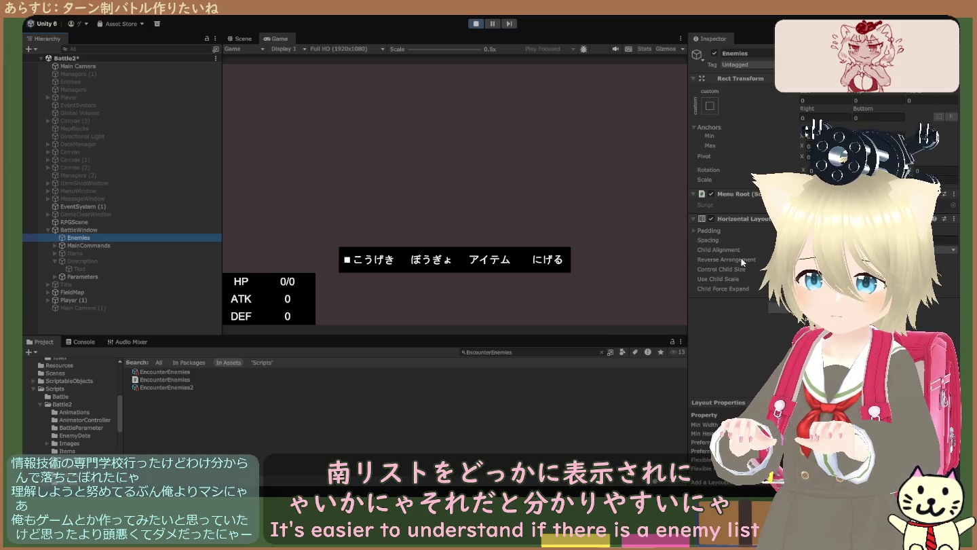
click(694, 230)
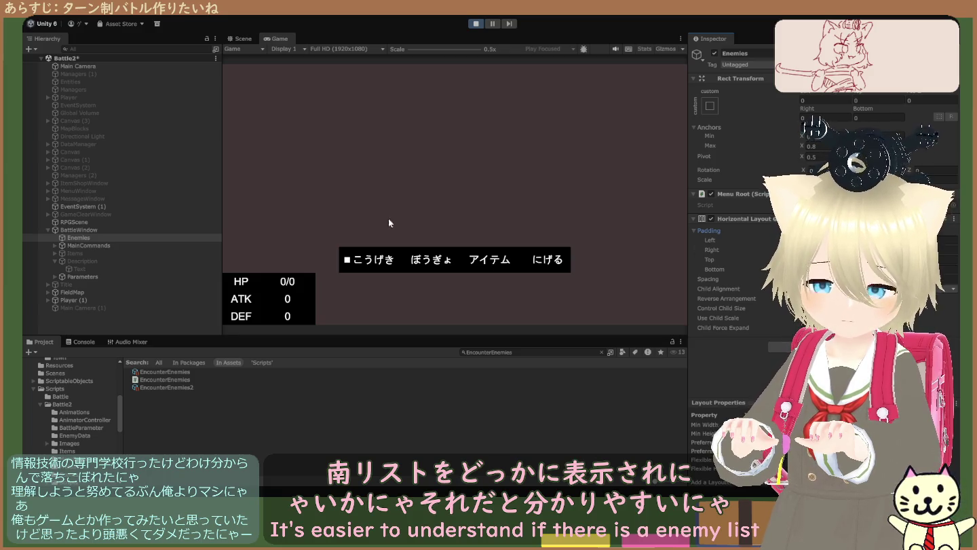
click(126, 239)
click(55, 246)
click(93, 245)
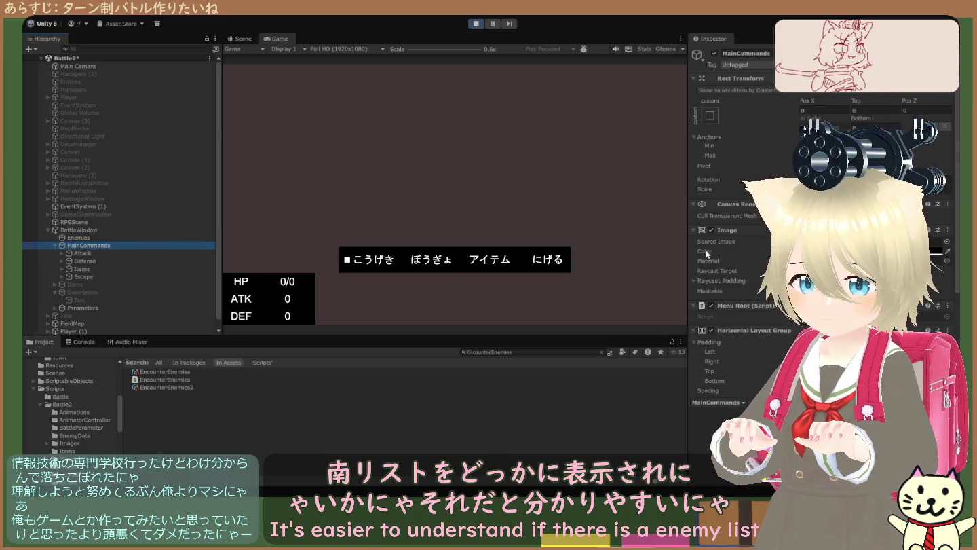
scroll(726, 254, down, 5)
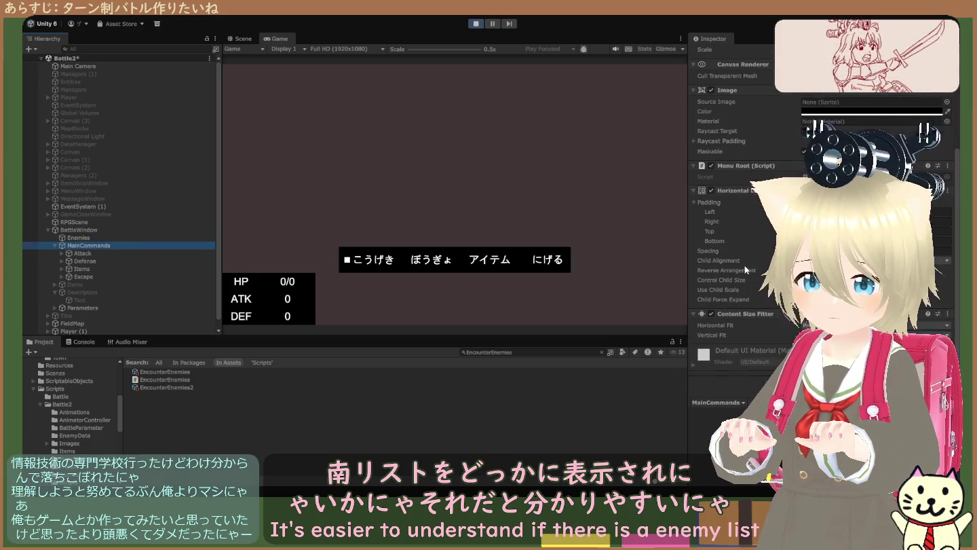
- Inspect Items and Parameters, expanding Parameters to reveal HP, ATK and DEF
click(102, 285)
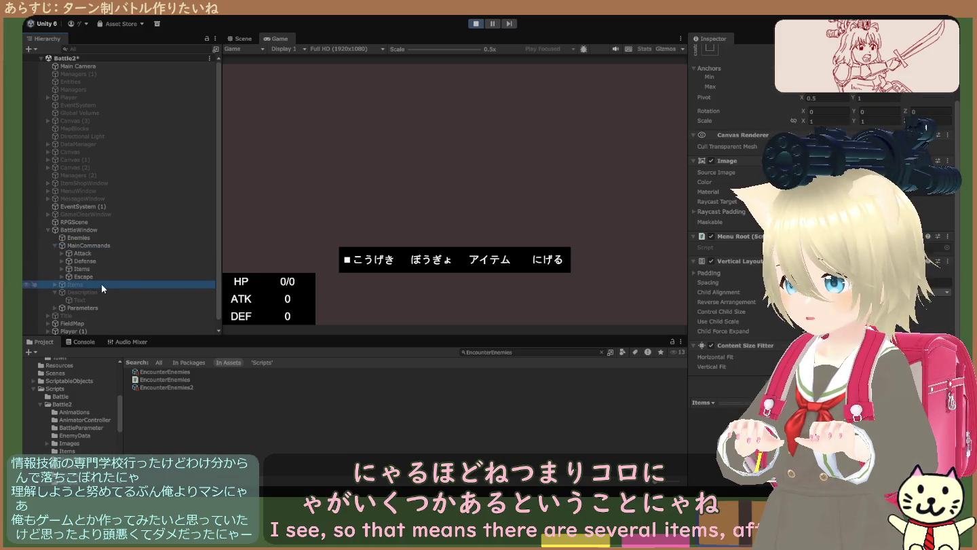
scroll(102, 297, down, 1)
click(101, 297)
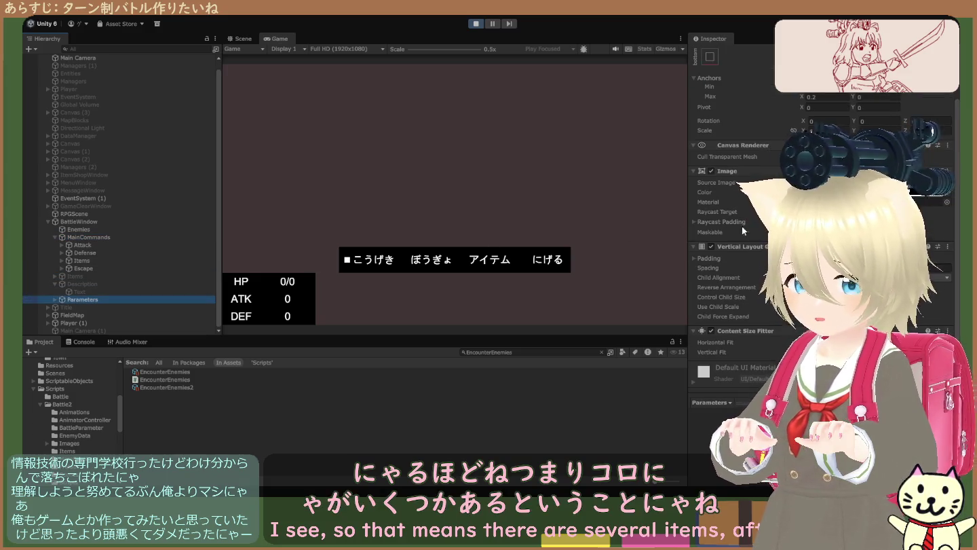
scroll(735, 231, down, 1)
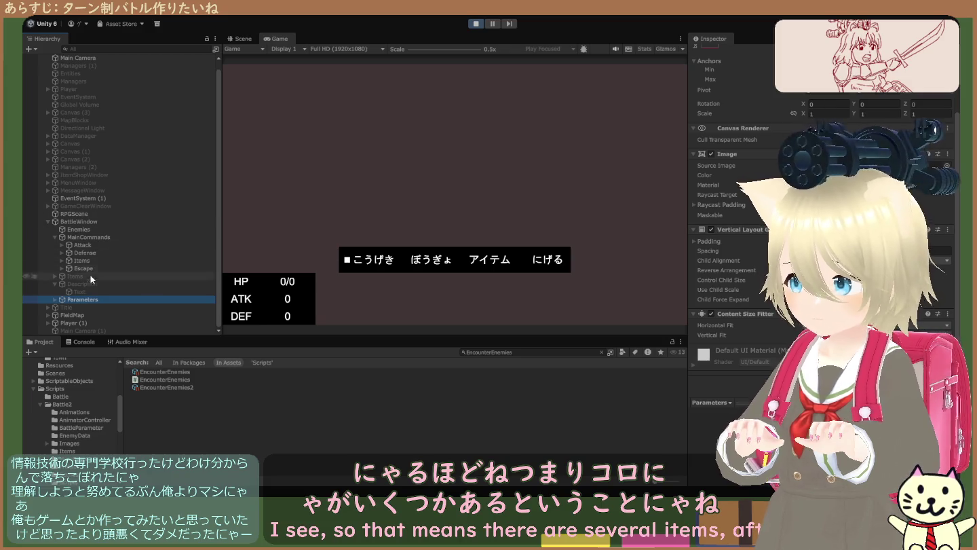
click(55, 299)
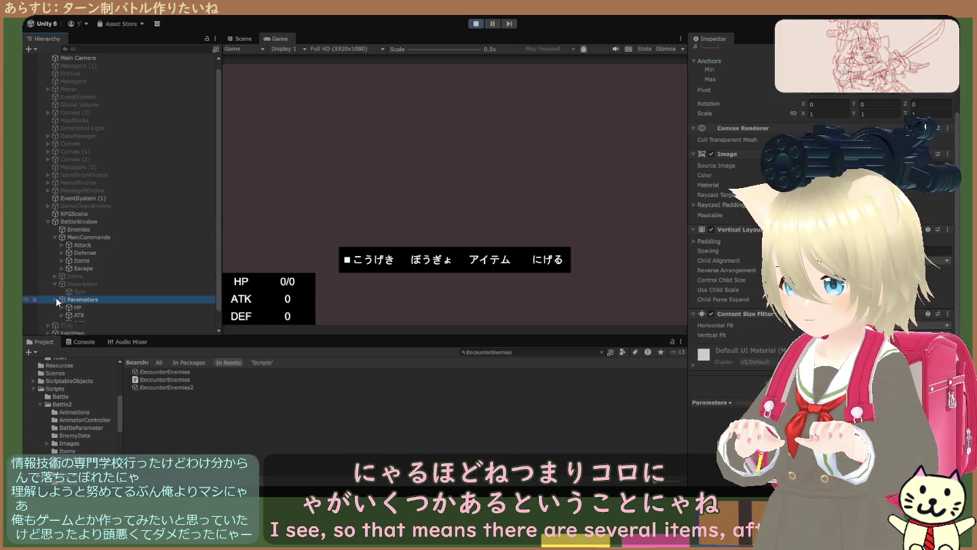
- Check FieldMap, Player (1) and Main Camera (1), then reselect the EncounterEnemies script
click(65, 314)
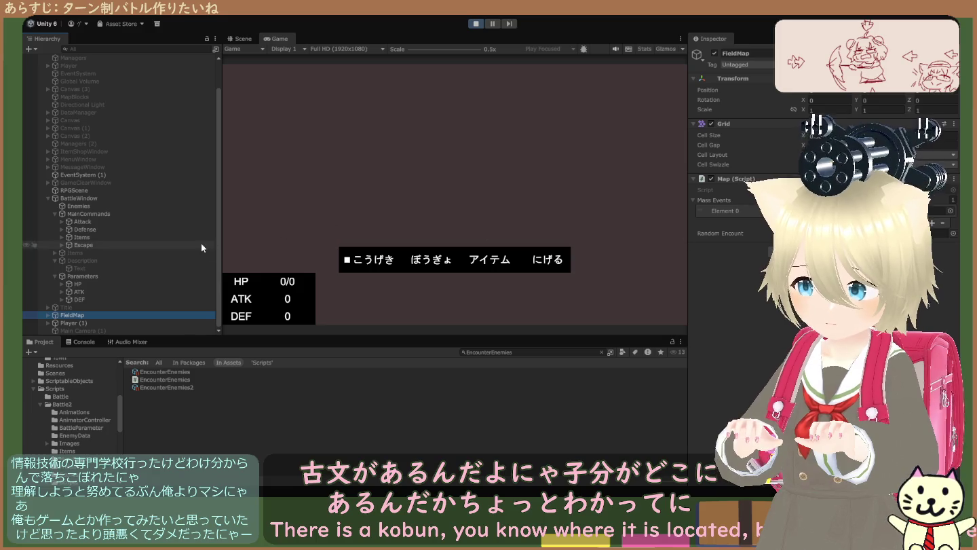
click(180, 322)
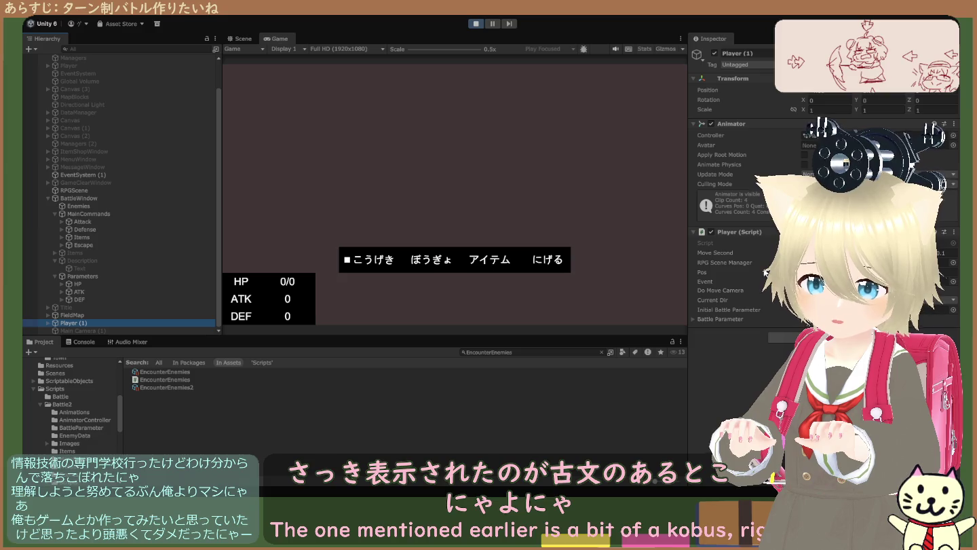
click(134, 329)
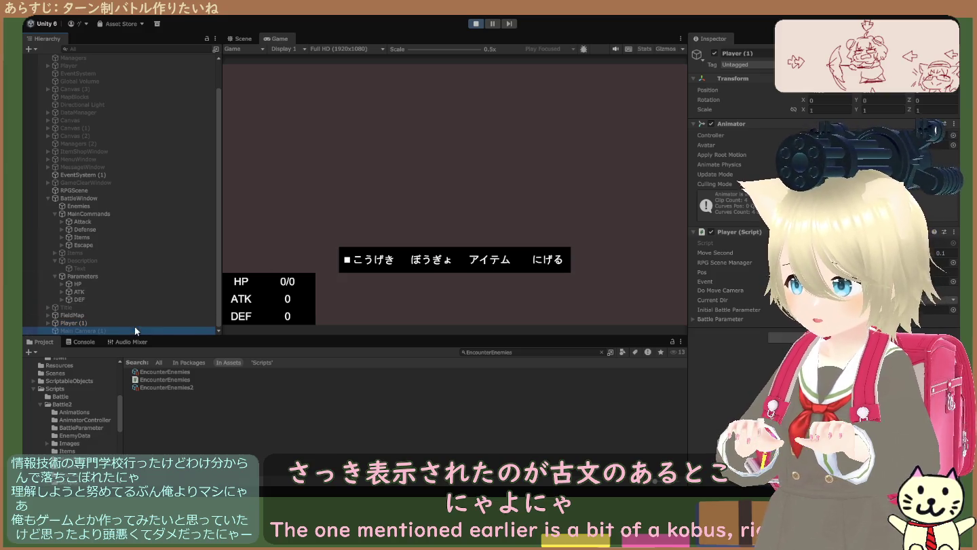
click(185, 378)
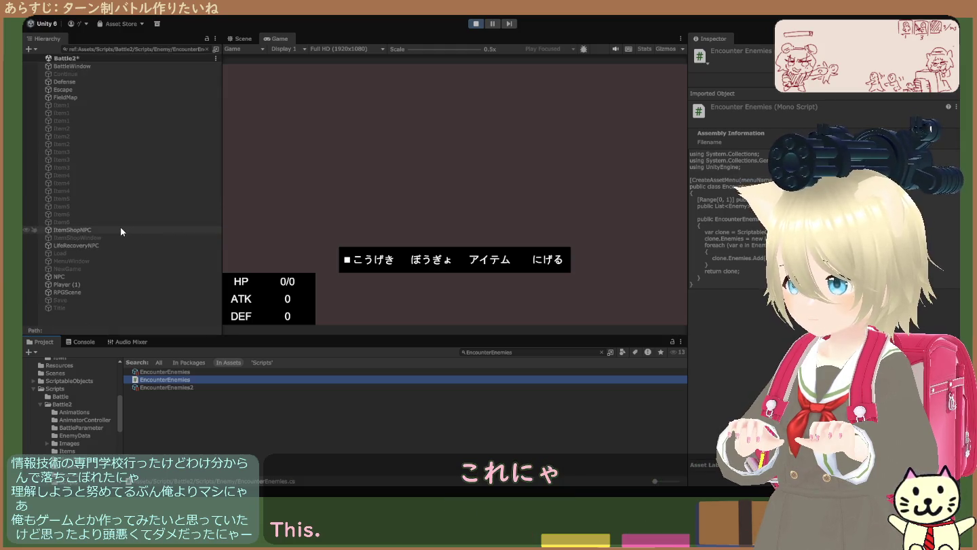
- Inspect BattleWindow and Continue, then ping BattleWindow's RPG Scene Manager reference
click(88, 64)
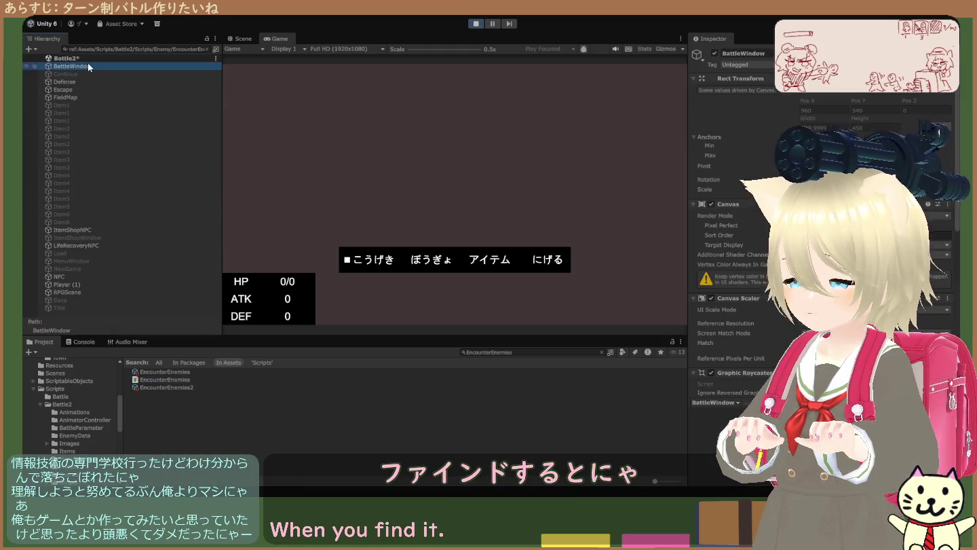
click(90, 73)
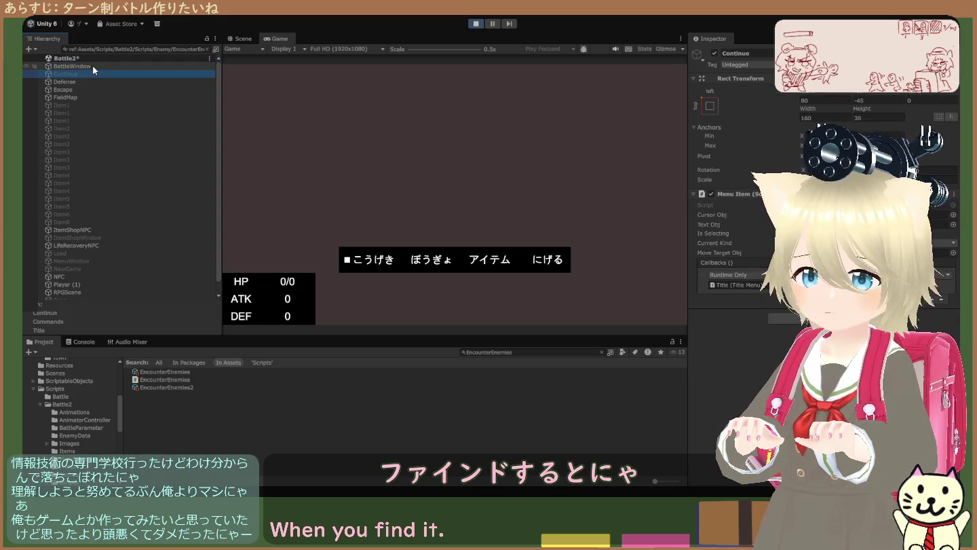
click(92, 65)
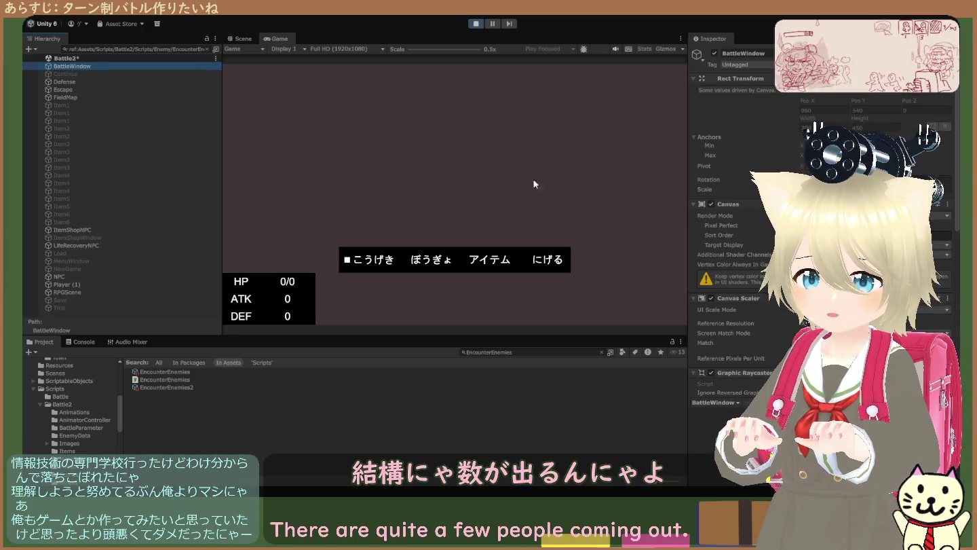
scroll(741, 237, down, 10)
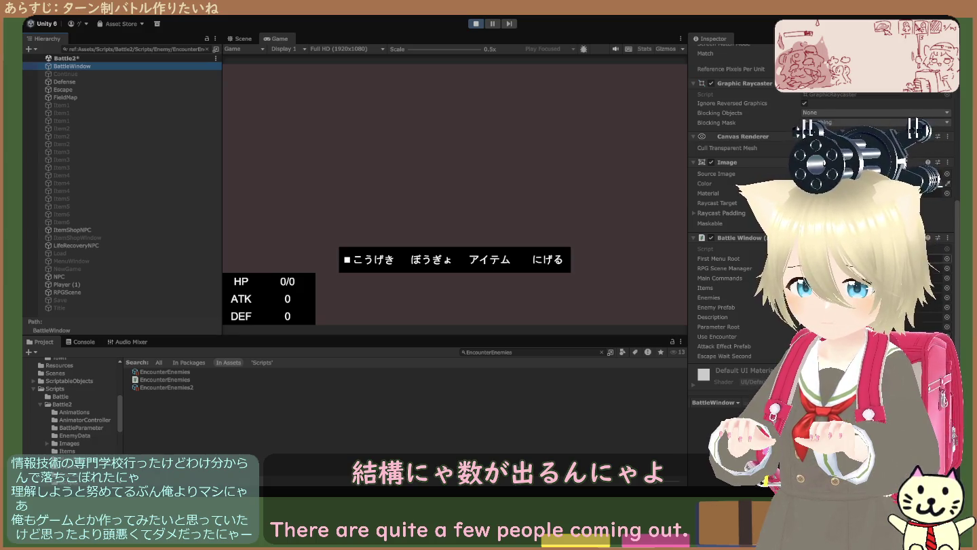
click(876, 268)
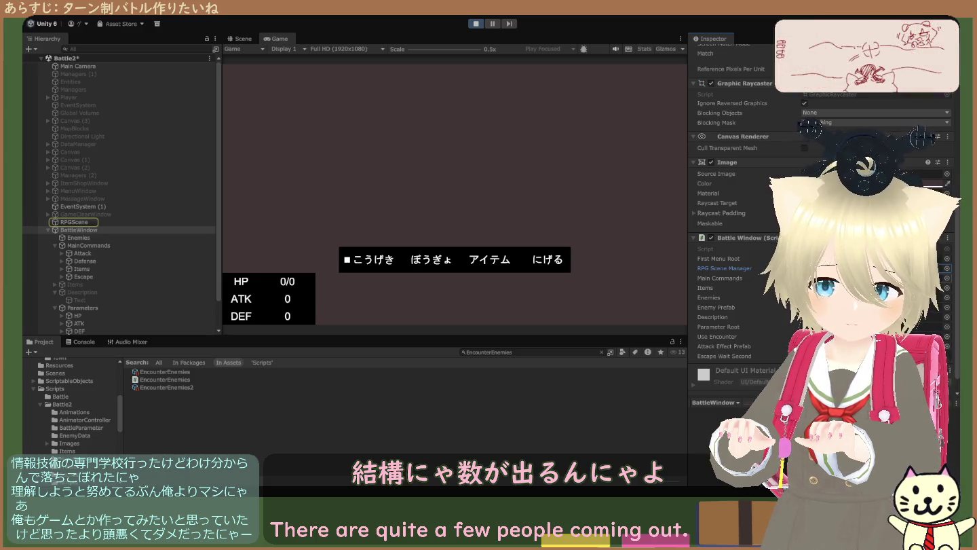
- Ping the Main Commands, Items and Enemies references, clear the search, and open Enemies
click(876, 278)
click(876, 287)
click(876, 296)
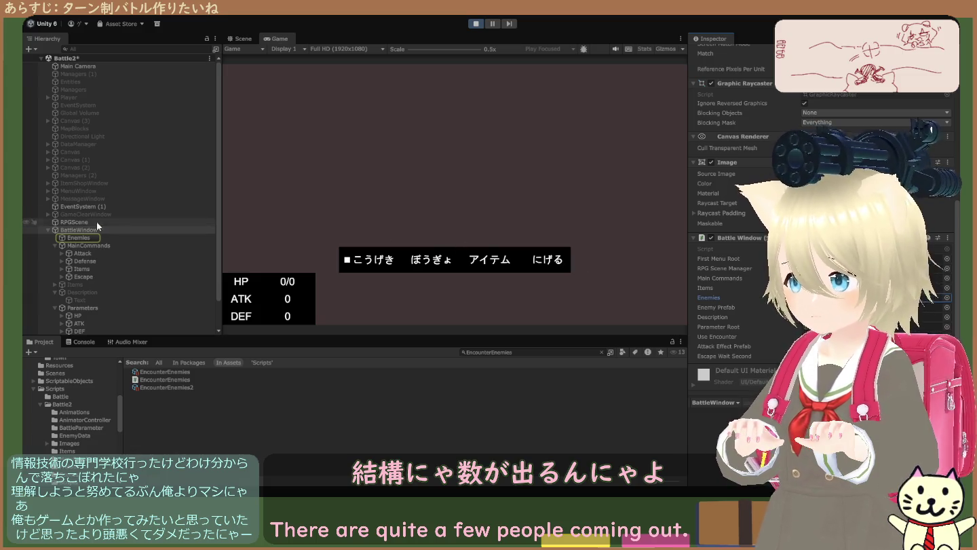
click(601, 351)
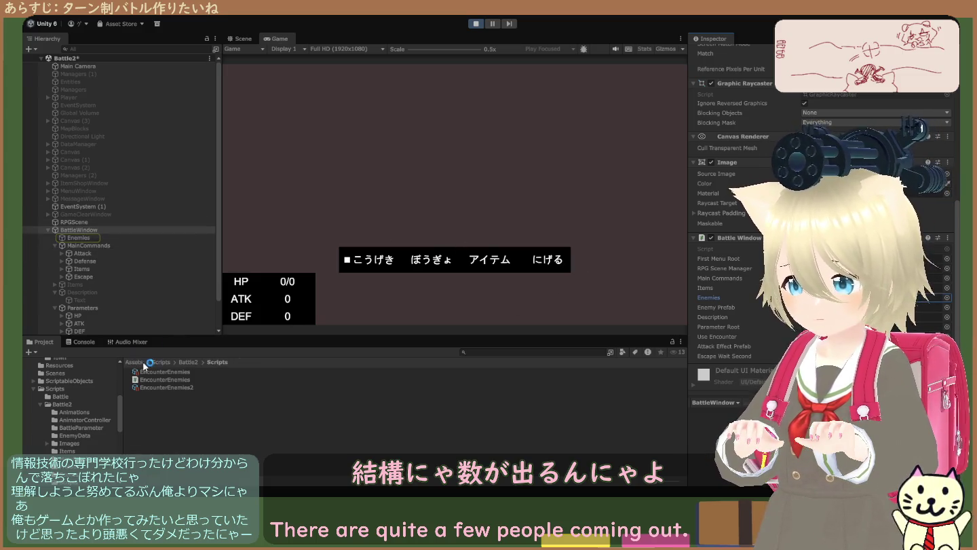
double_click(875, 296)
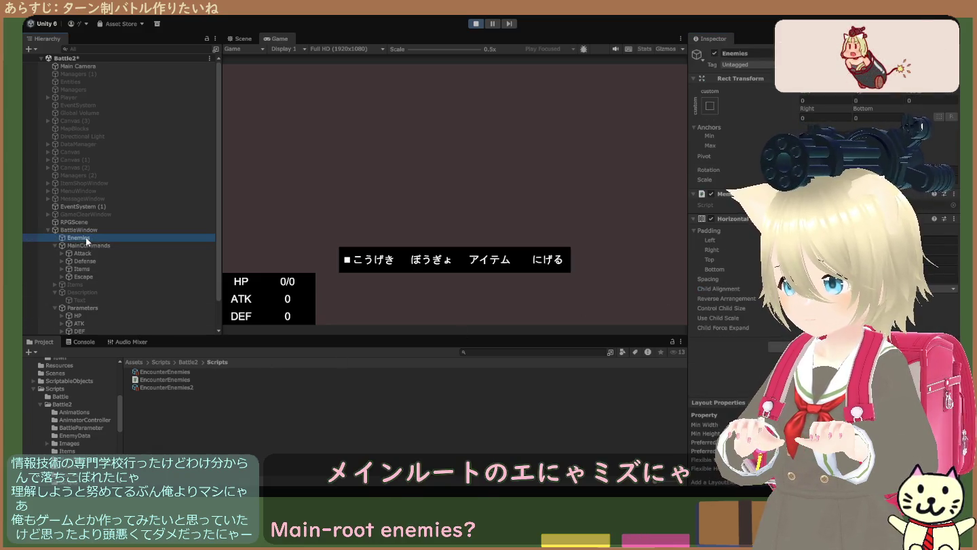
click(744, 196)
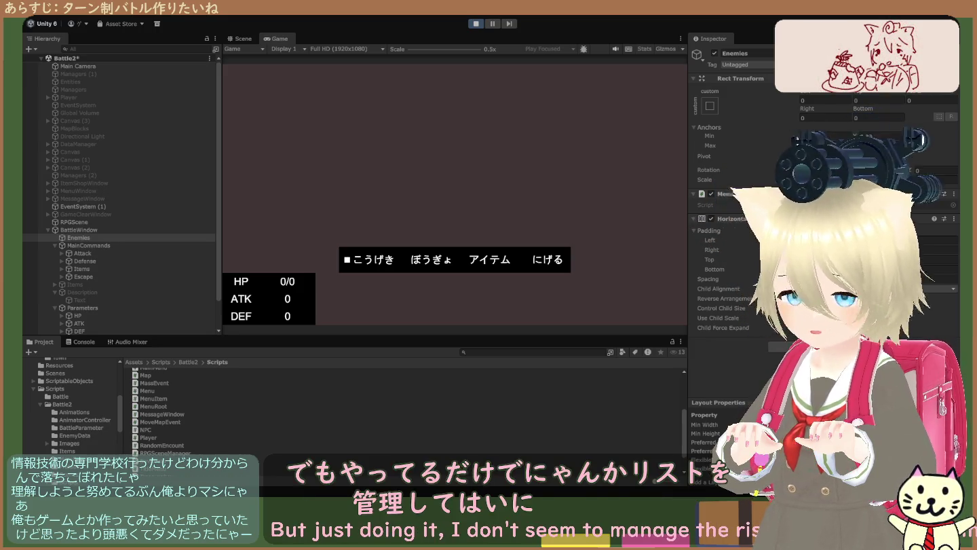
- Read RandomEncount, MoveMapEvent, and the Enemy folder's Basic, Steel, Strong and Steal AI scripts
click(162, 445)
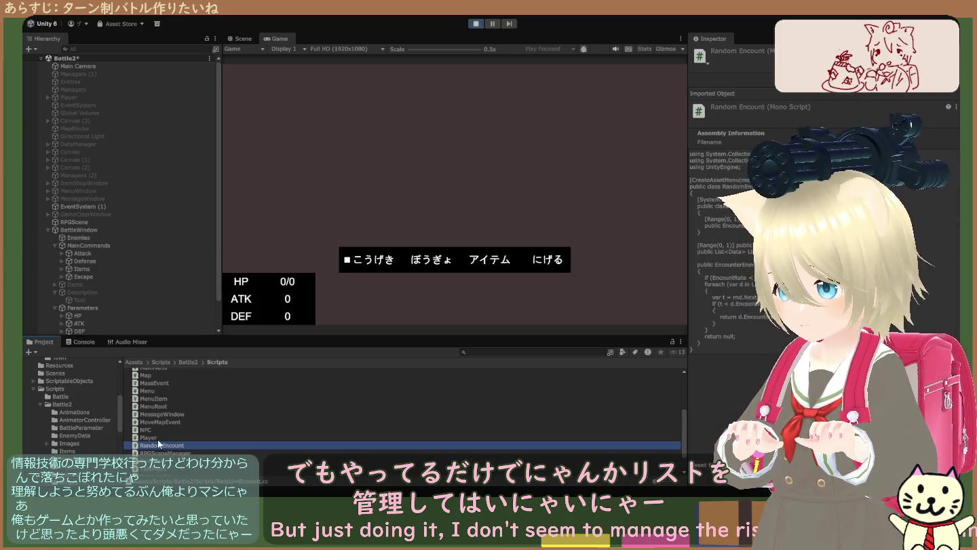
click(143, 422)
scroll(168, 438, up, 5)
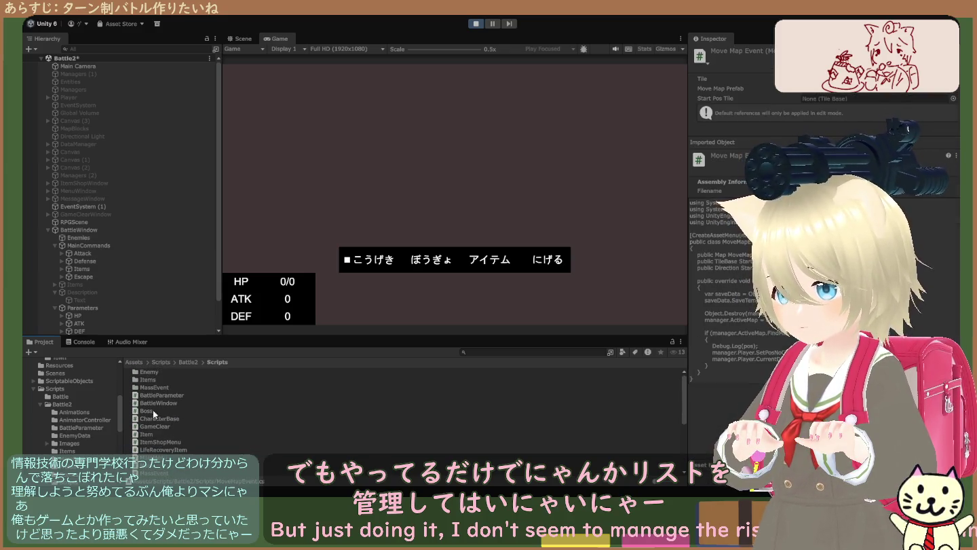
double_click(147, 373)
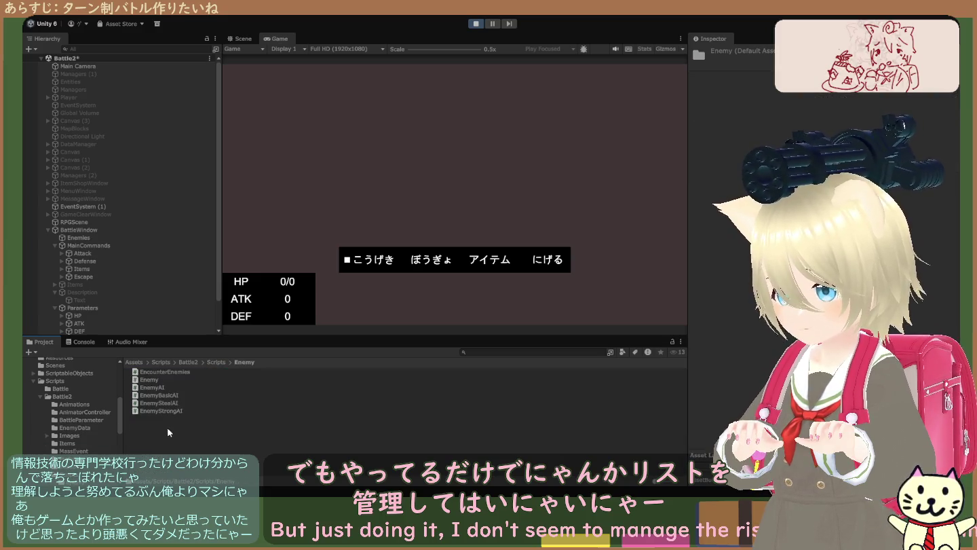
click(171, 395)
click(171, 403)
click(171, 411)
key(Up)
key(Up)
key(Up)
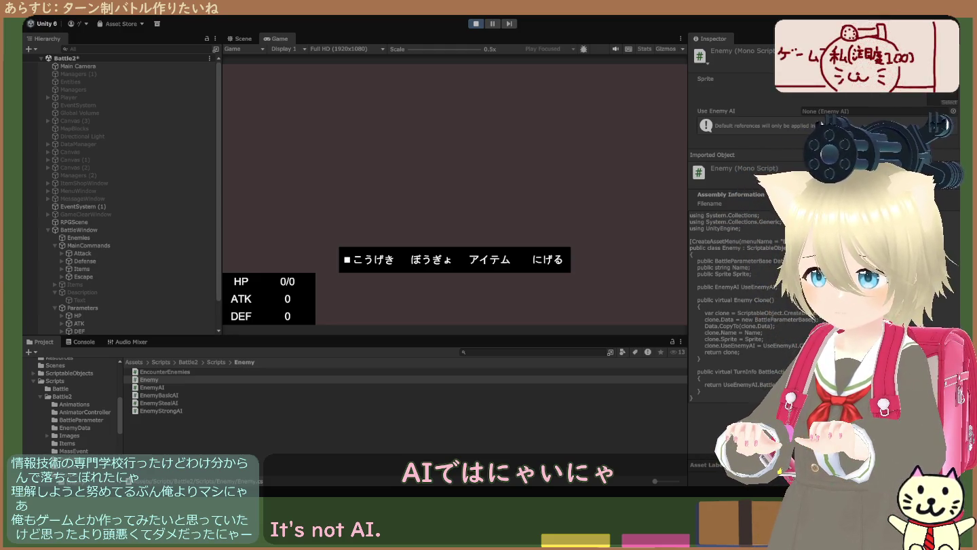
click(170, 386)
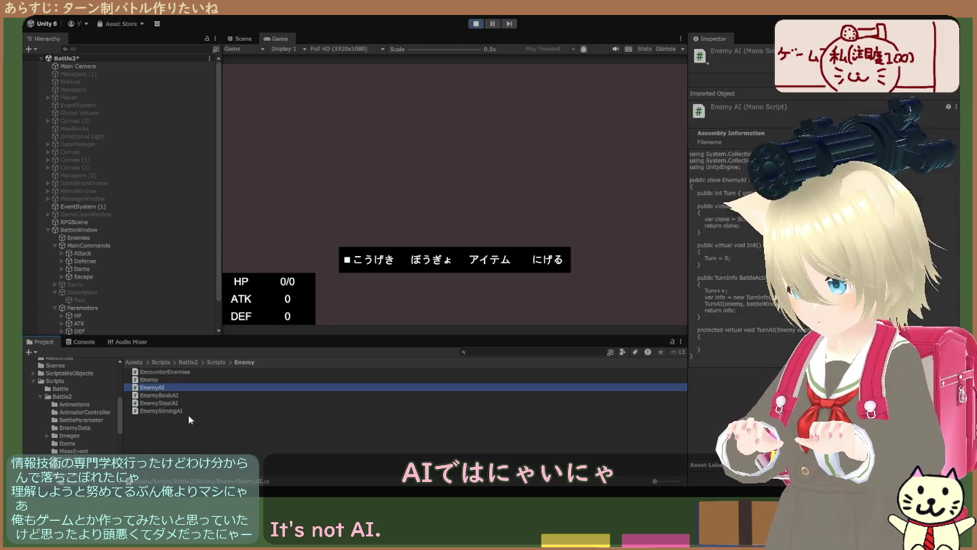
click(162, 404)
- Browse the MassEvent scripts (ItemShop, LifeRecovery, NPC, TreasureBox), then BattleParameter in Scripts
click(216, 362)
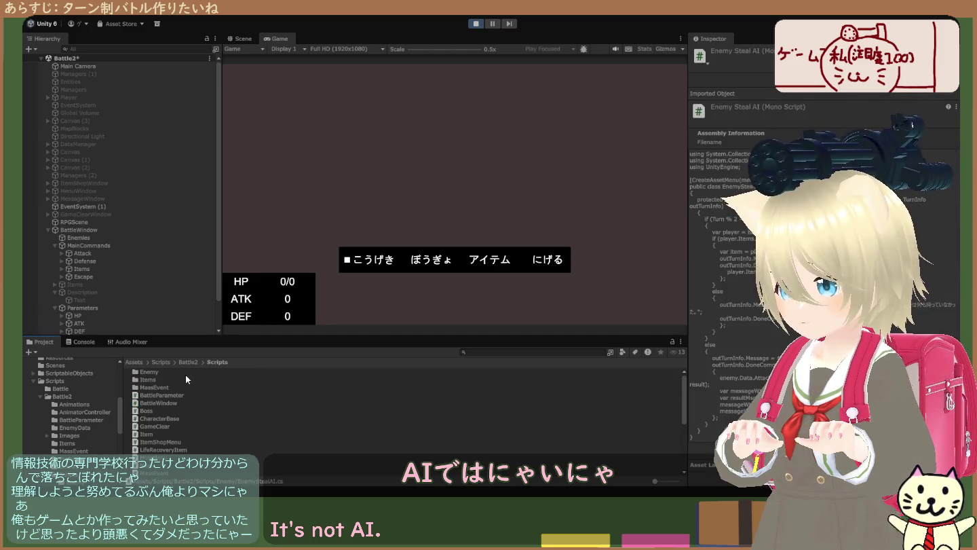
double_click(165, 384)
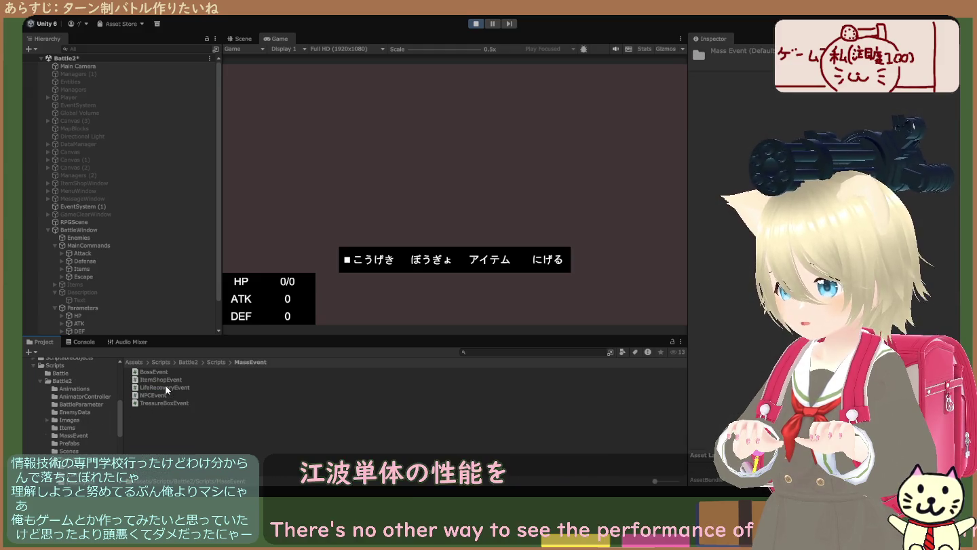
click(167, 381)
click(168, 388)
click(167, 394)
click(170, 400)
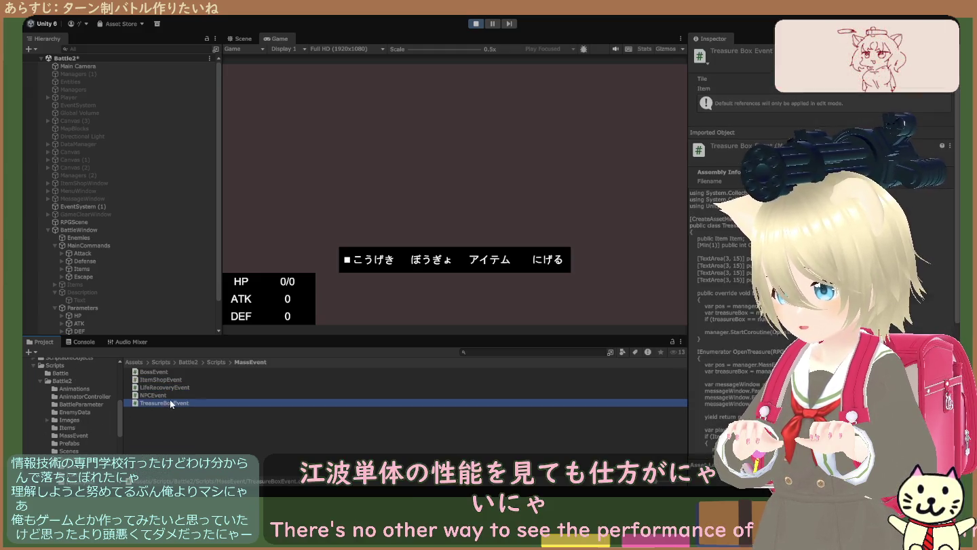
click(165, 395)
click(167, 388)
click(170, 380)
click(215, 364)
click(156, 393)
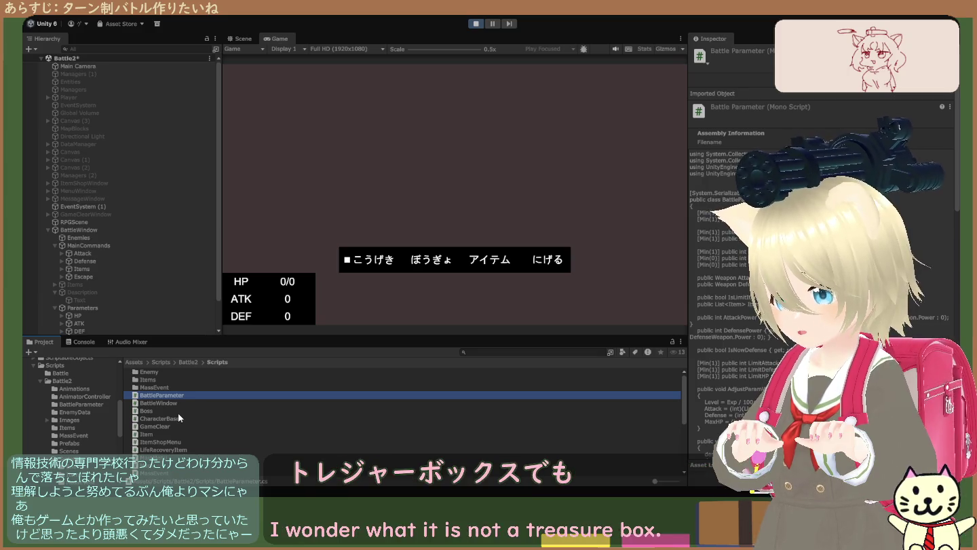
scroll(177, 412, down, 1)
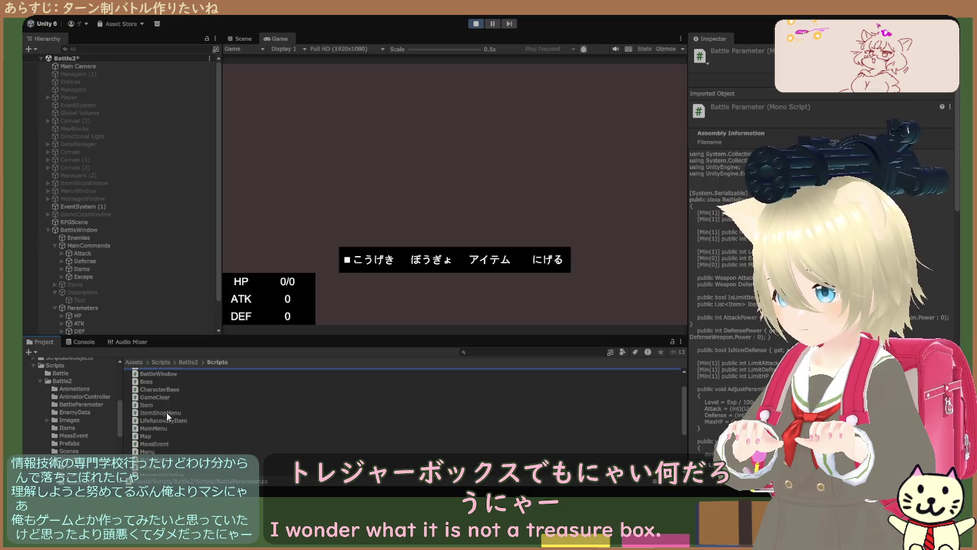
scroll(168, 416, down, 1)
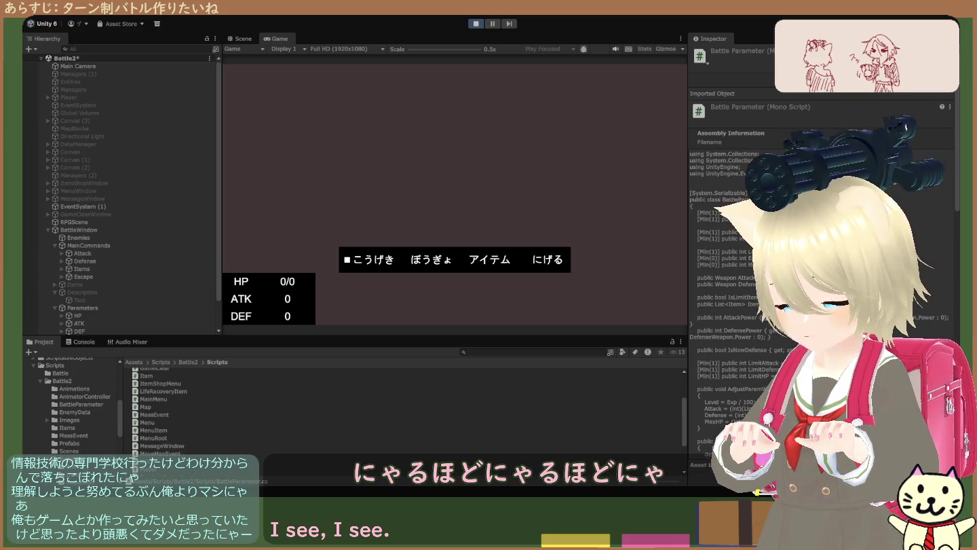
scroll(407, 421, down, 3)
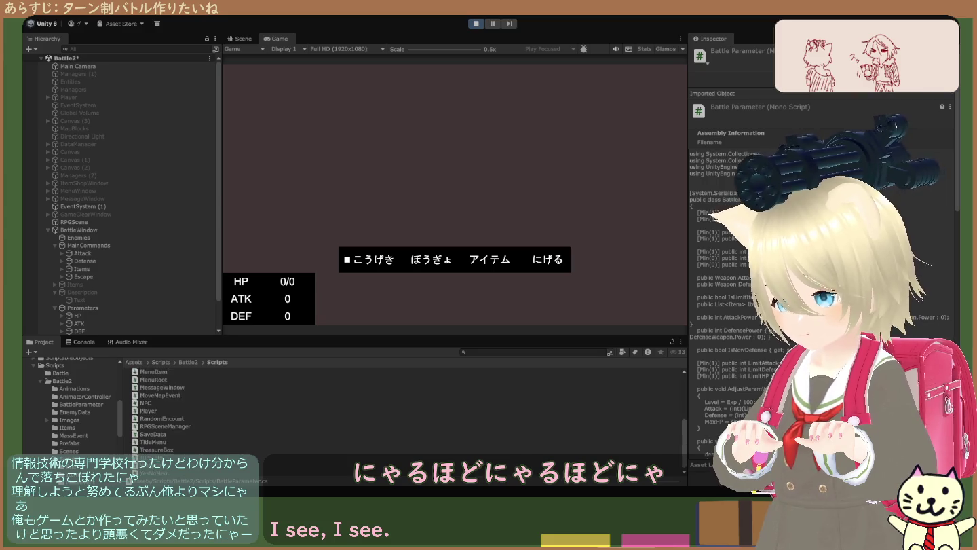
scroll(407, 414, down, 1)
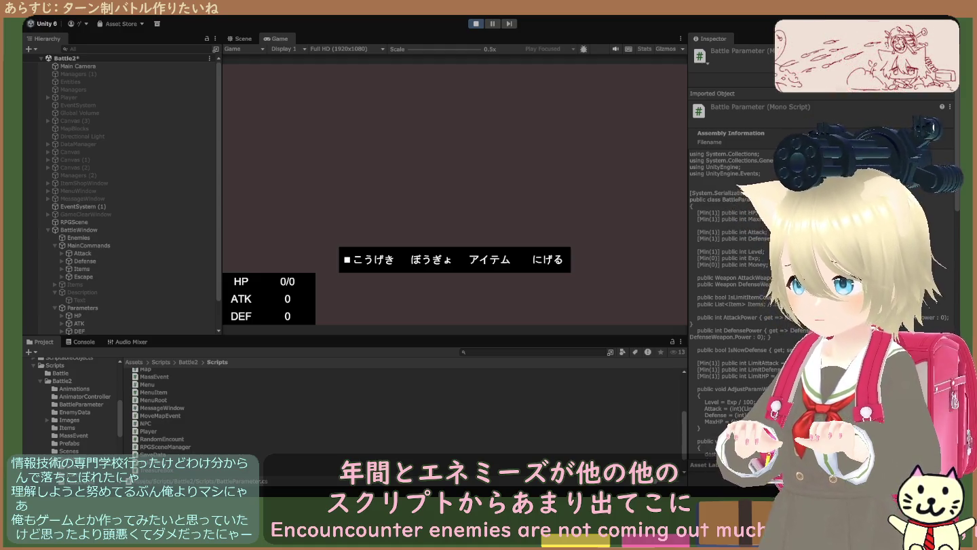
scroll(407, 414, down, 3)
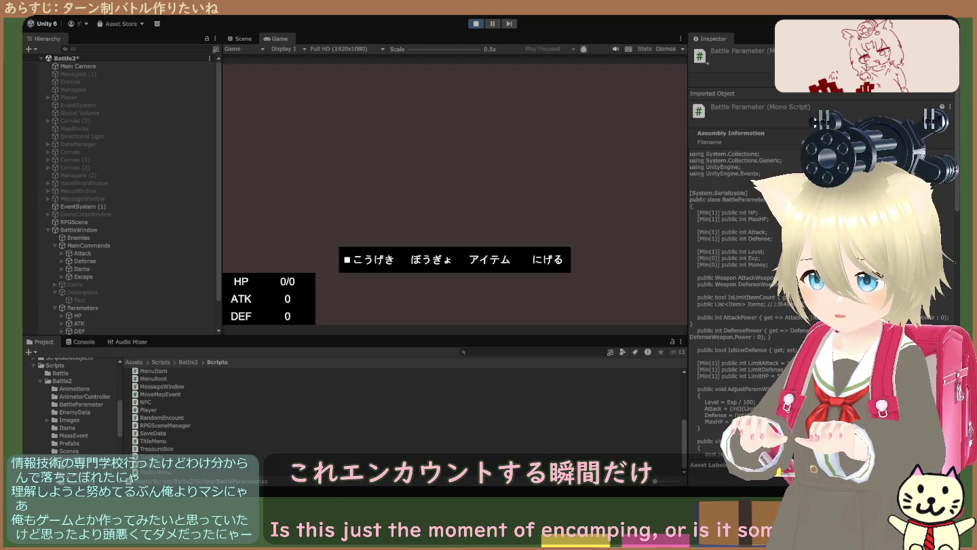
- Compare the TreasureBox, RandomEncount and MoveMapEvent scripts and inspect the RPGScene object
click(162, 448)
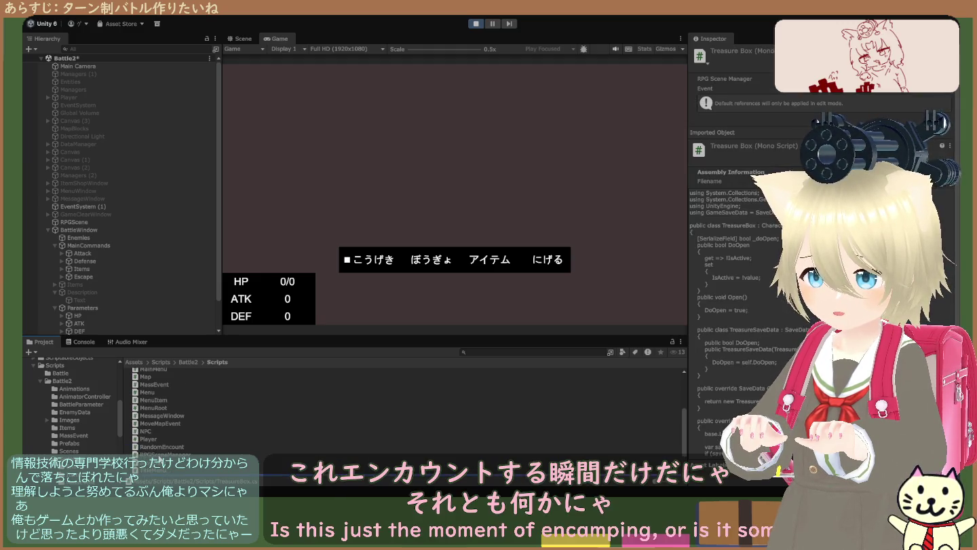
click(161, 423)
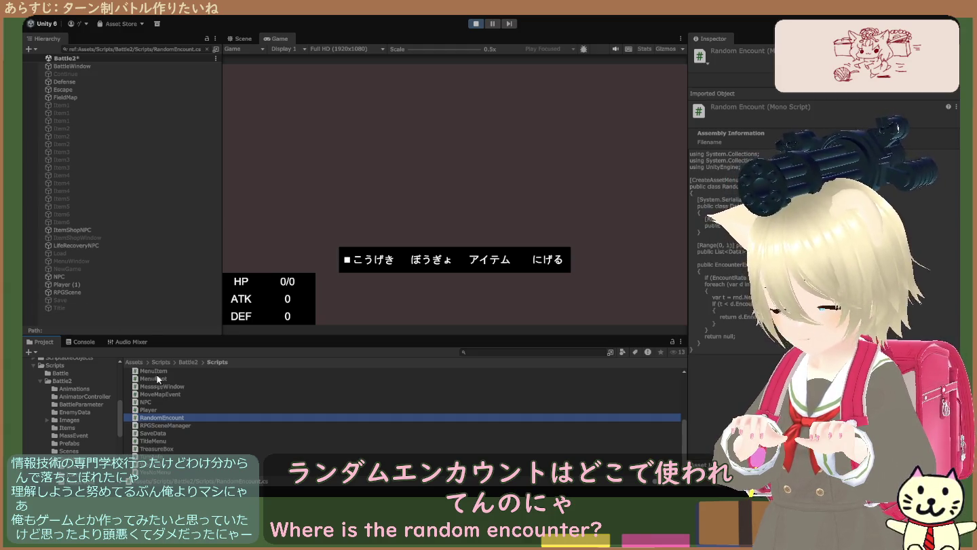
click(82, 292)
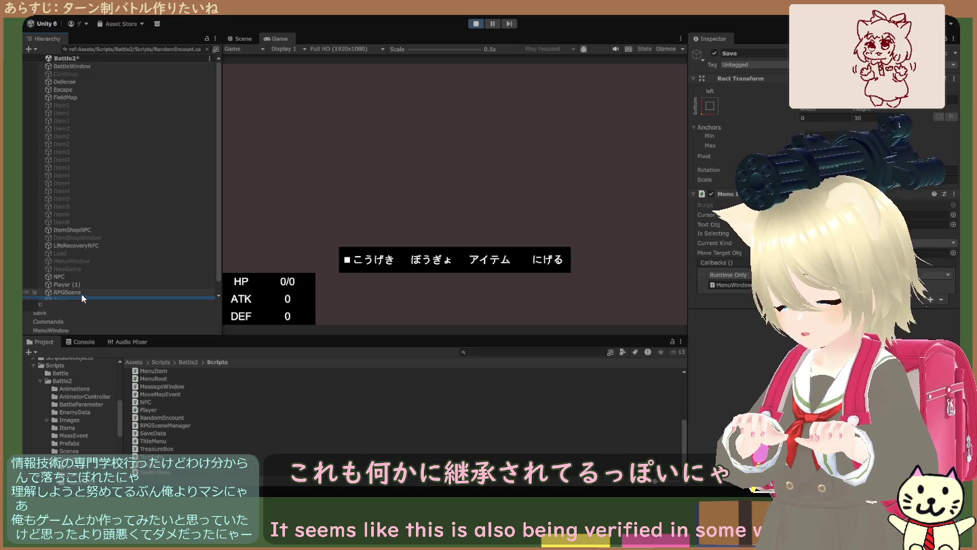
click(157, 394)
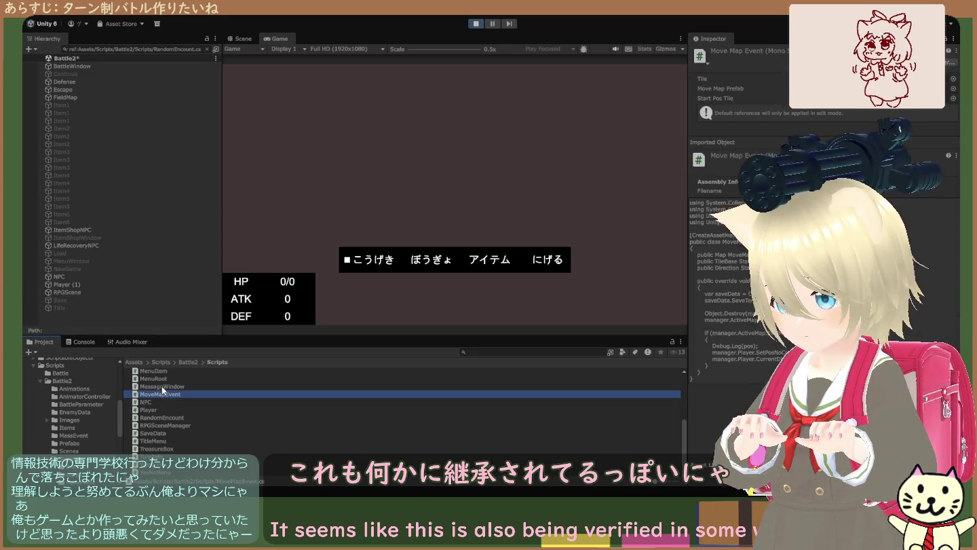
click(155, 418)
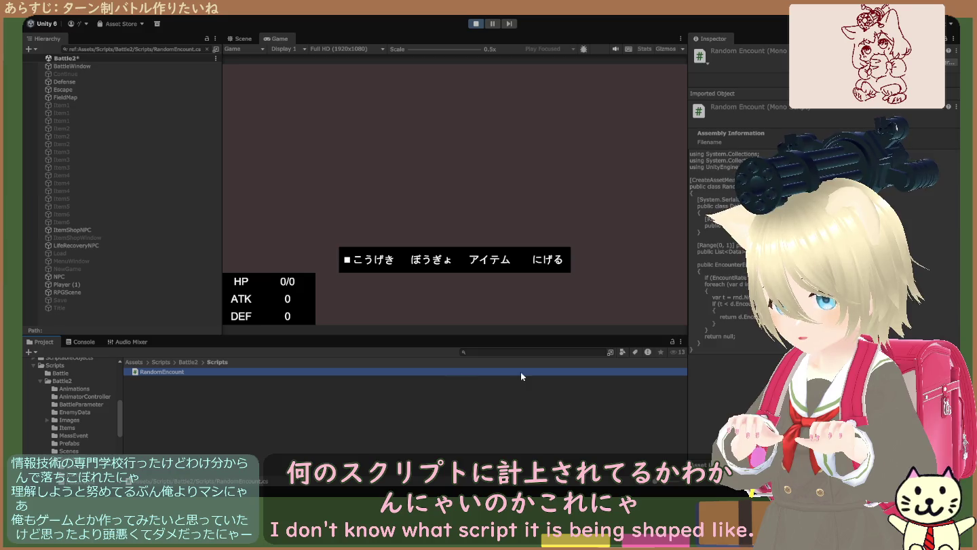
- Reopen Battle2's Scripts folder, re-read RandomEncount and MoveMapEvent, then check Title and RPGScene
click(188, 362)
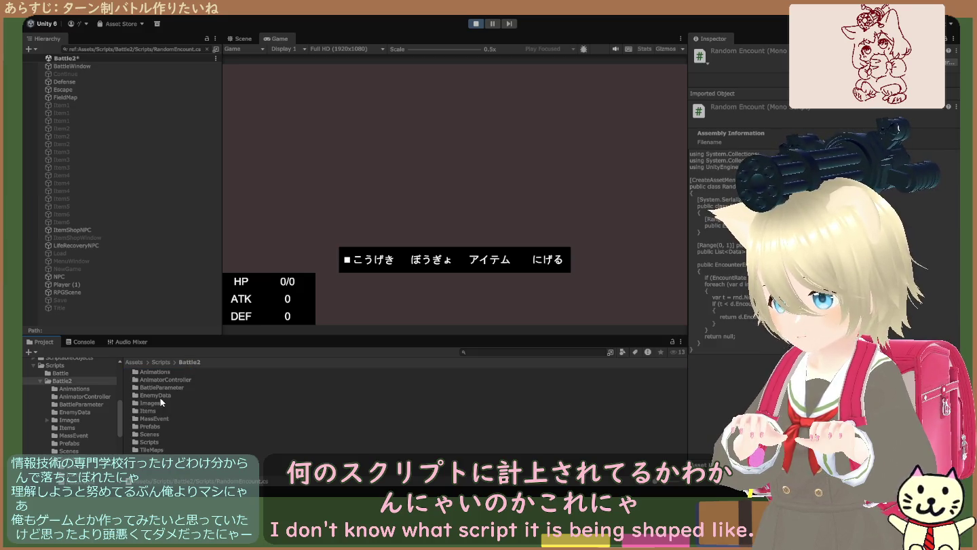
double_click(150, 441)
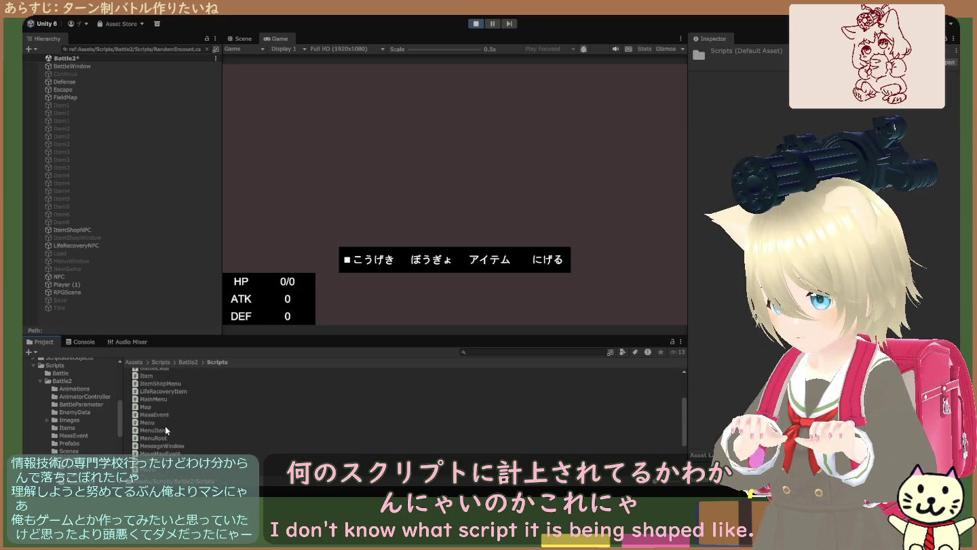
click(156, 418)
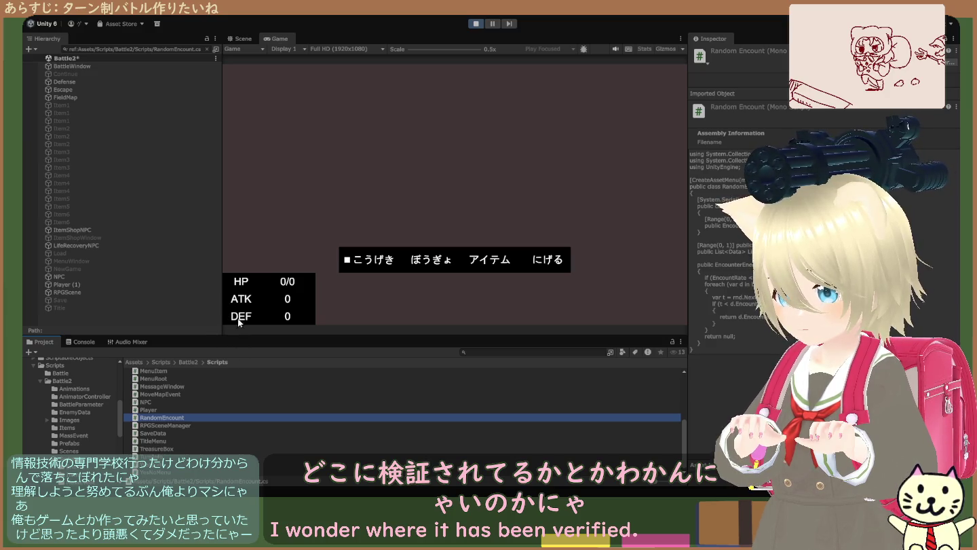
click(361, 395)
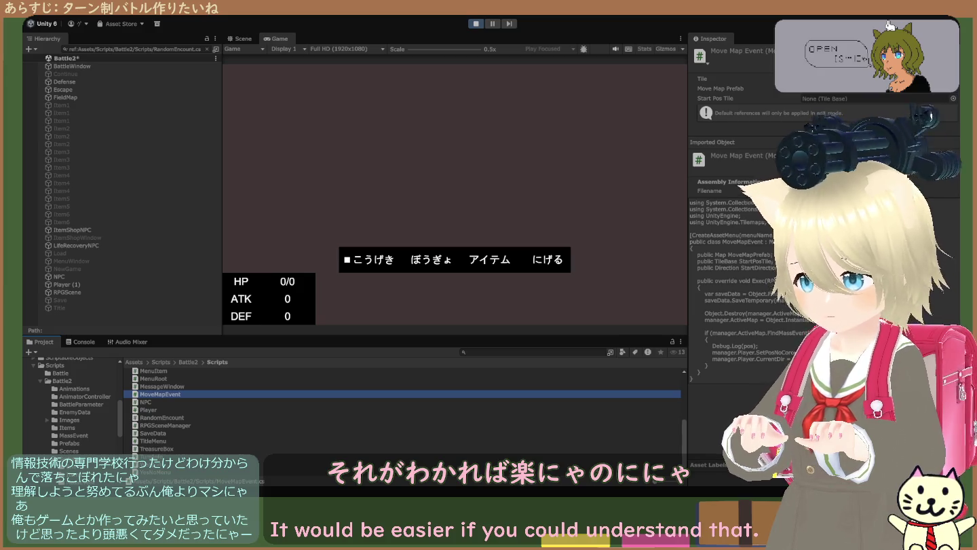
click(76, 307)
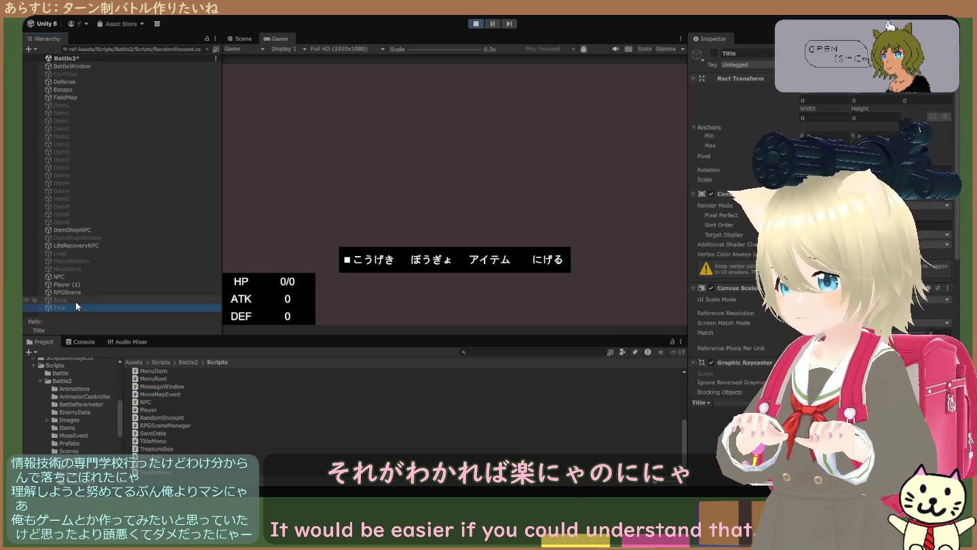
click(78, 291)
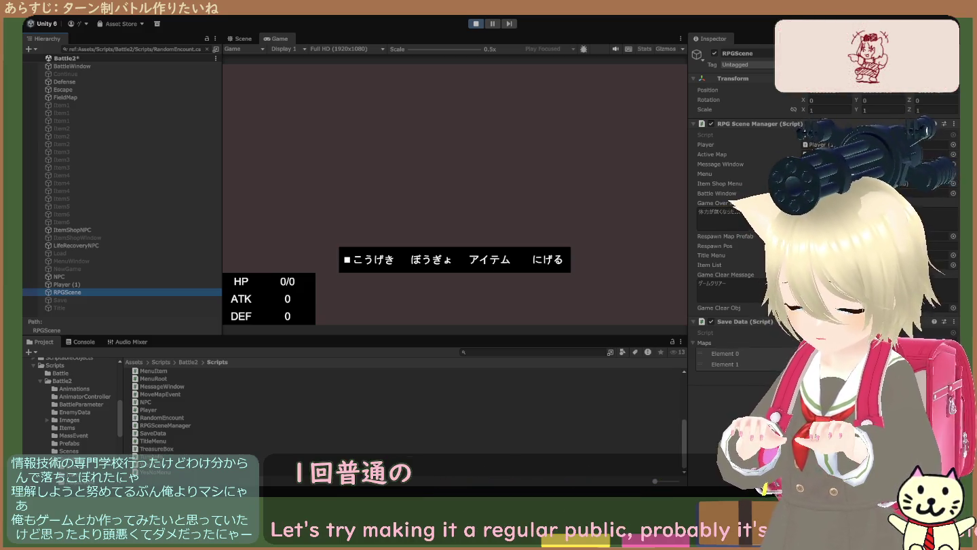
- Glance at the Weapon and SaveData script sources, then stop and restart Play mode
click(240, 464)
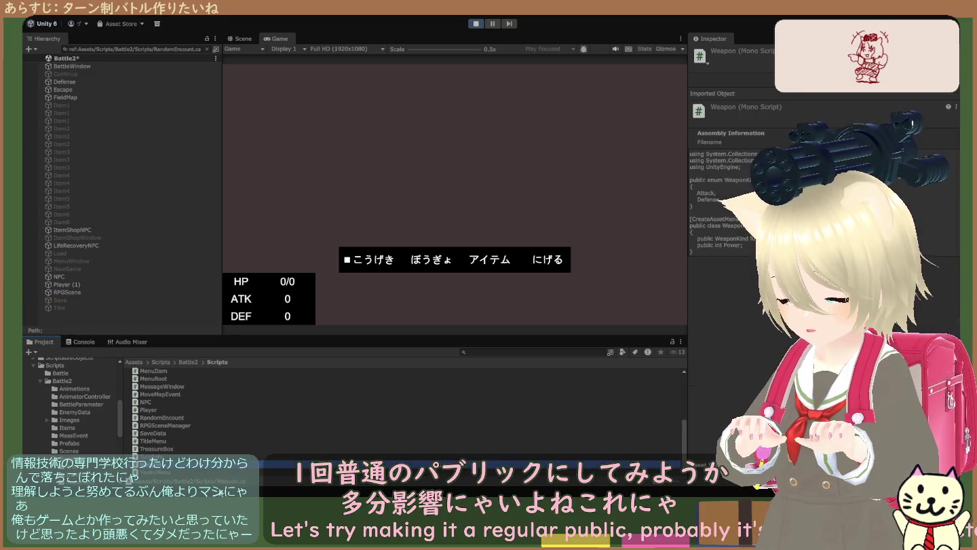
click(241, 432)
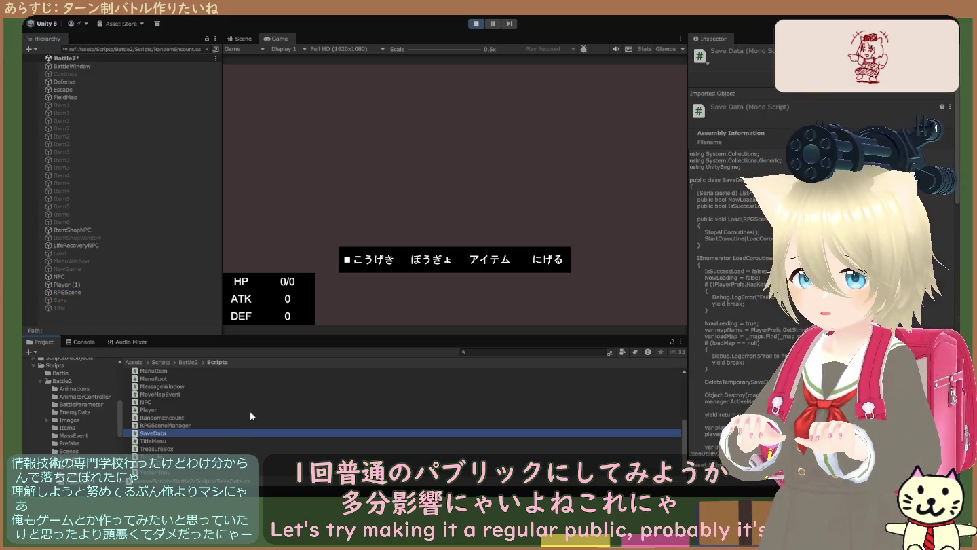
click(474, 23)
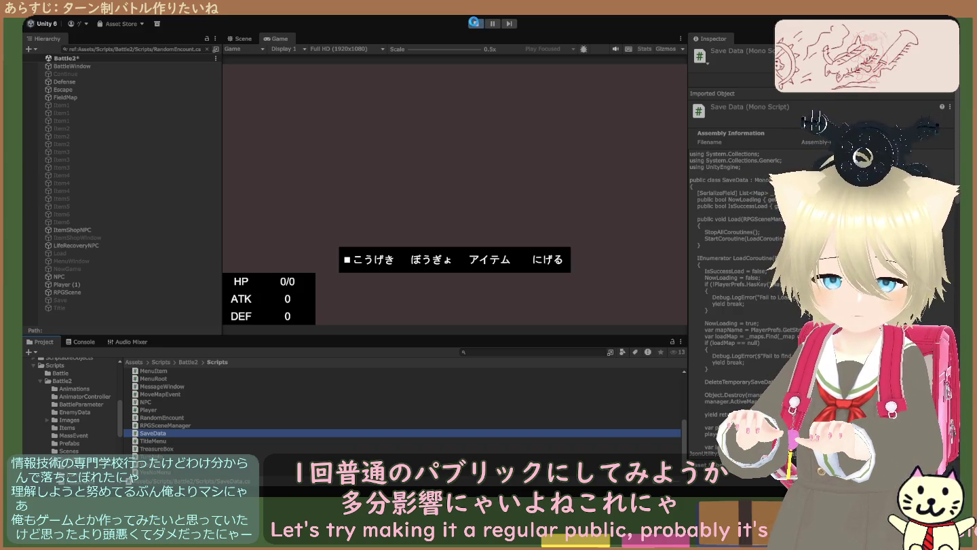
key(ctrl+p)
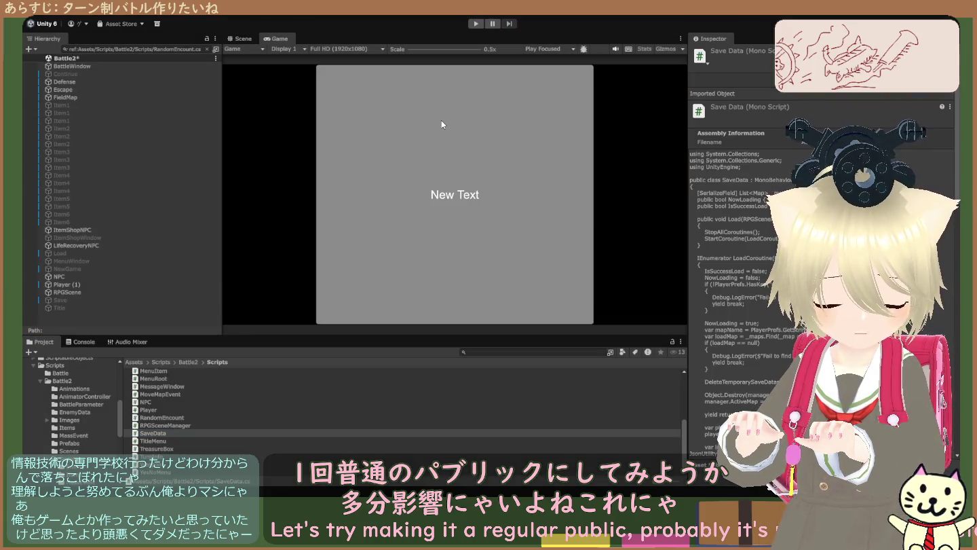
click(476, 26)
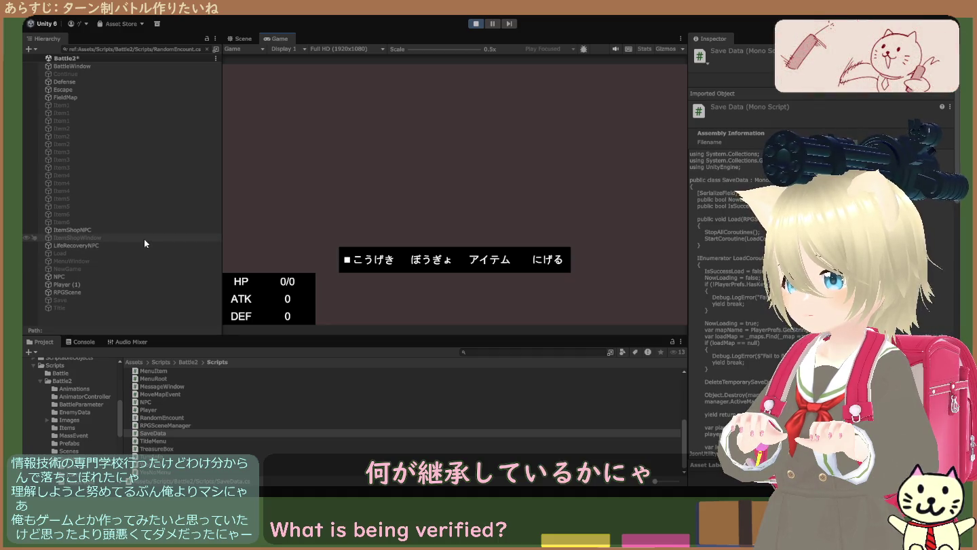
- Clear the Hierarchy filter, select BattleWindow, and focus its Battle Window script's Use Encounter field
click(205, 49)
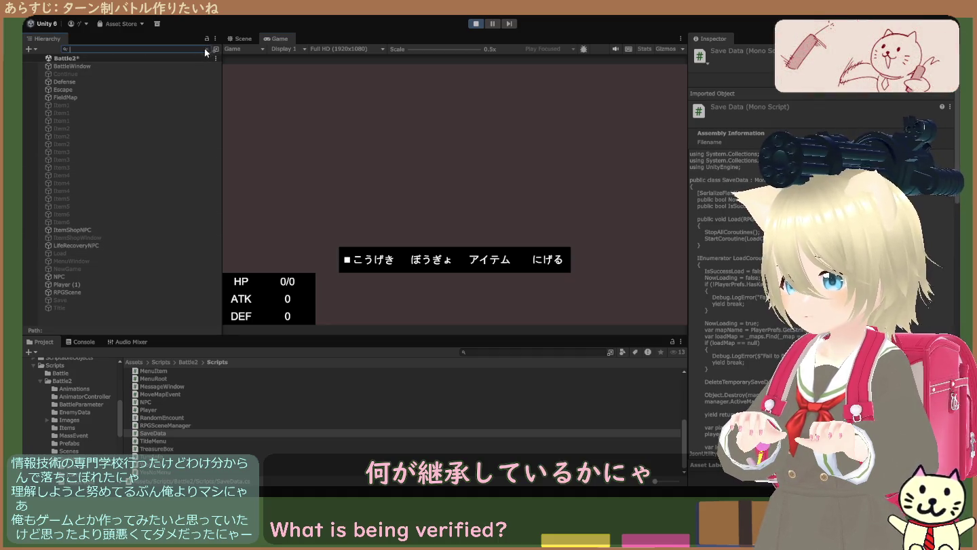
scroll(169, 222, down, 2)
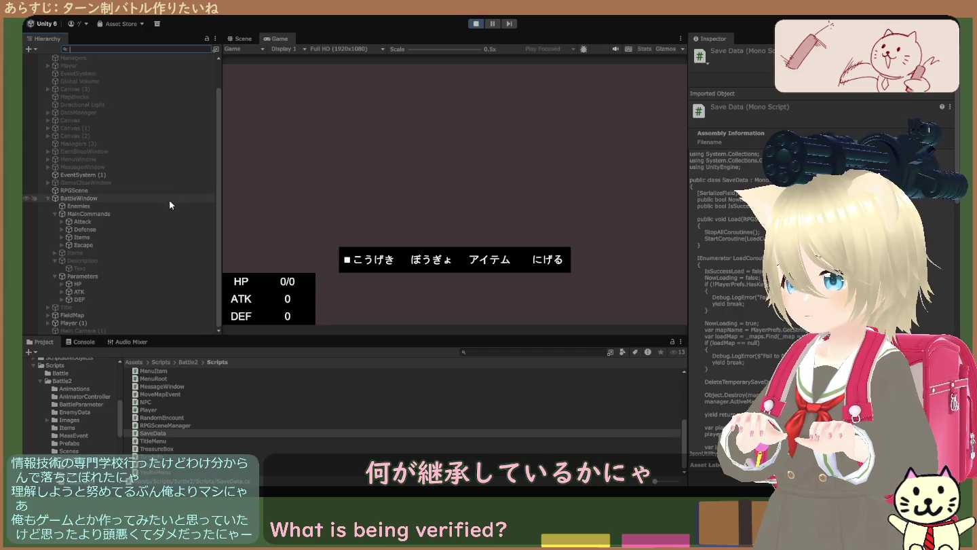
click(168, 199)
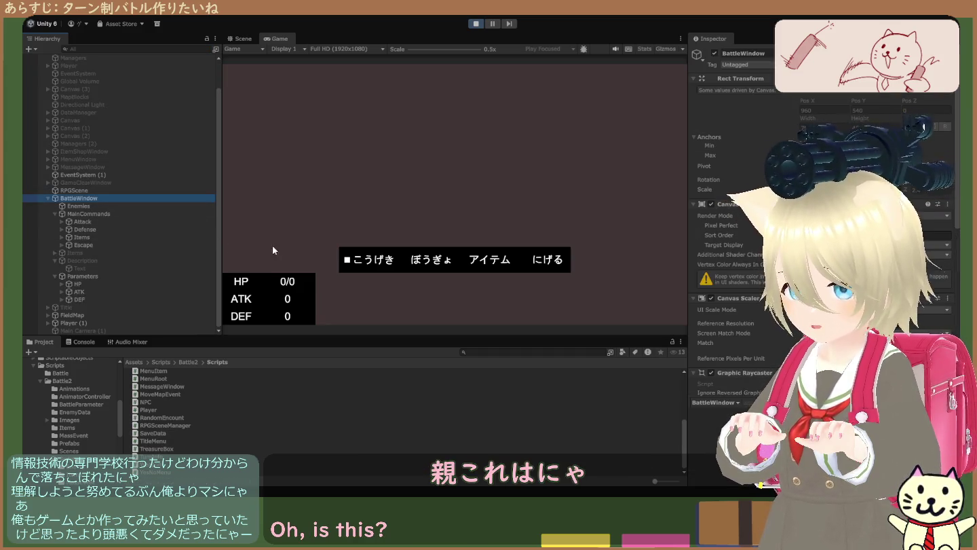
scroll(740, 258, down, 10)
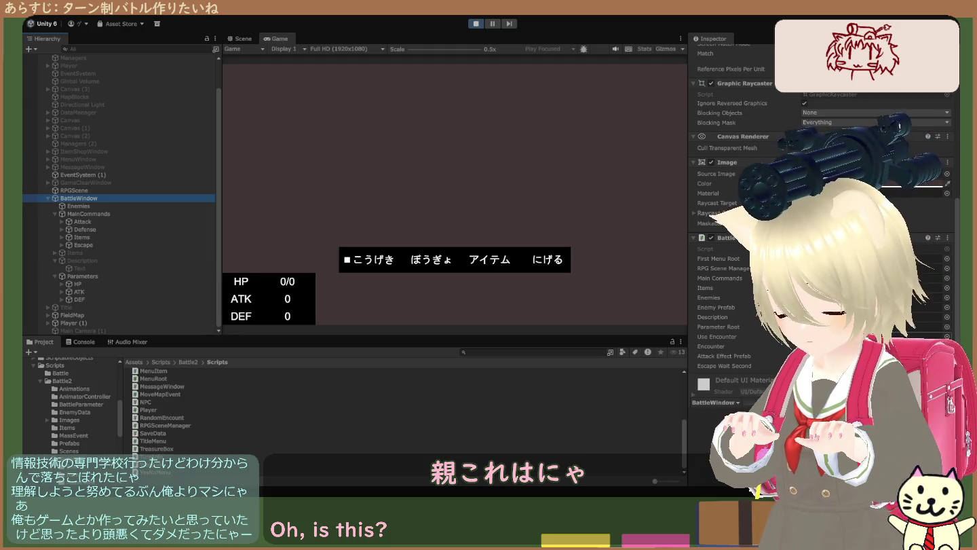
click(805, 338)
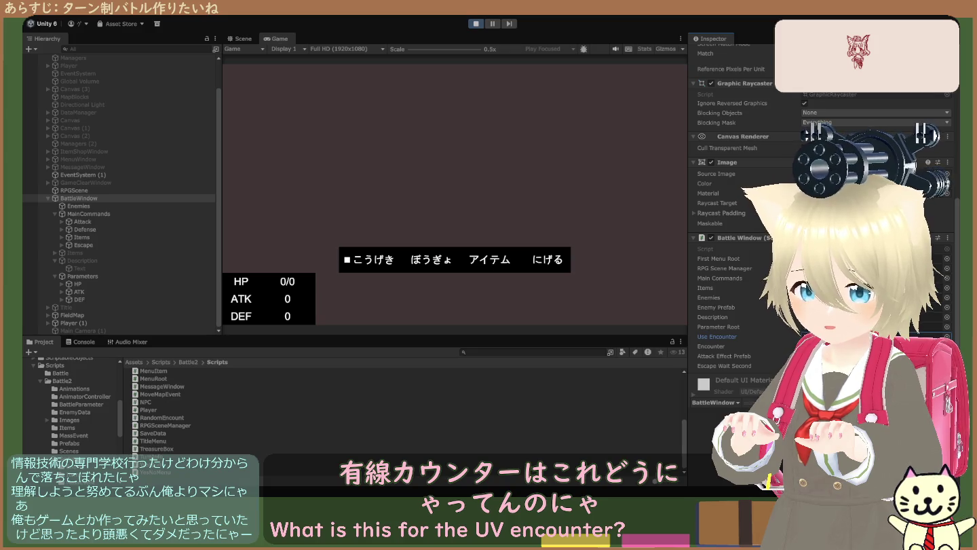
- Stop play, ping the EncounterEnemies asset from Use Encounter, and retest, pinging it again
click(474, 26)
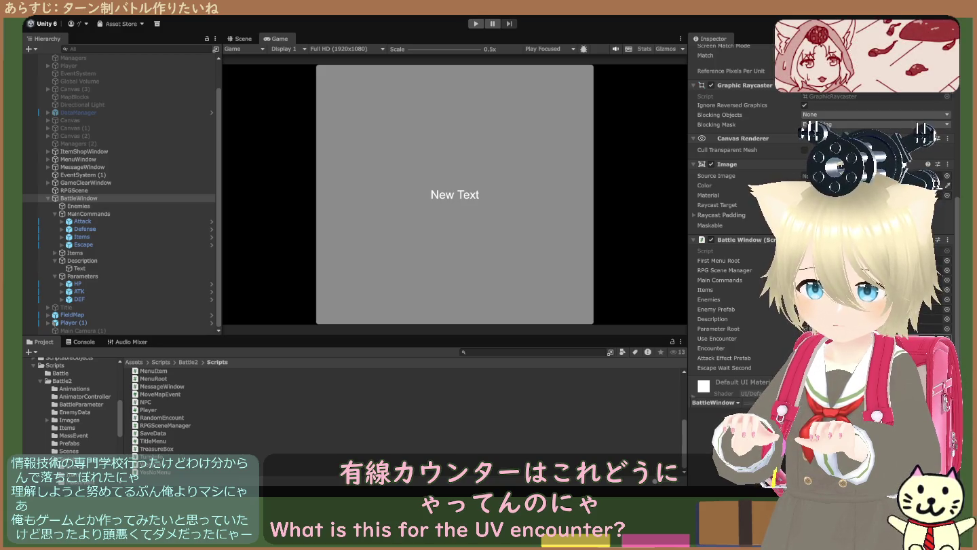
click(876, 338)
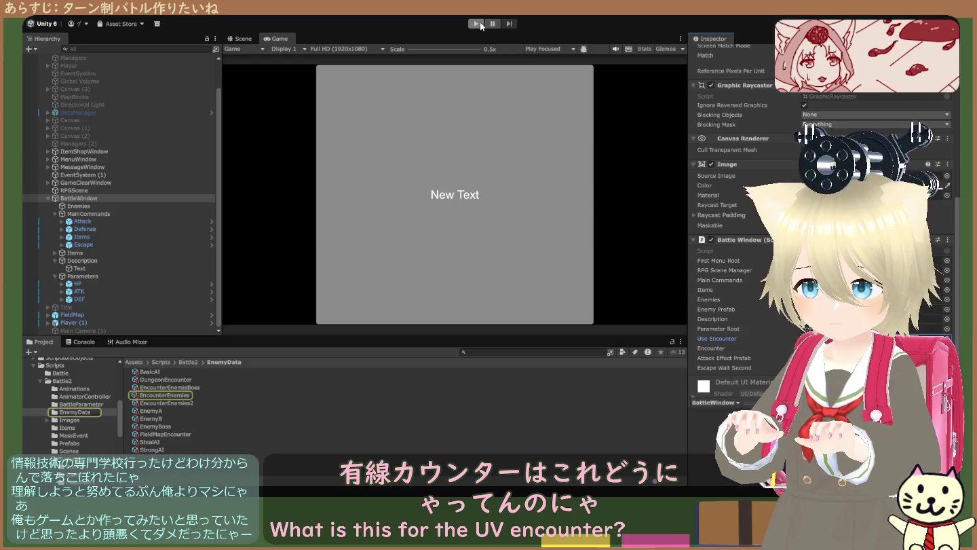
click(477, 23)
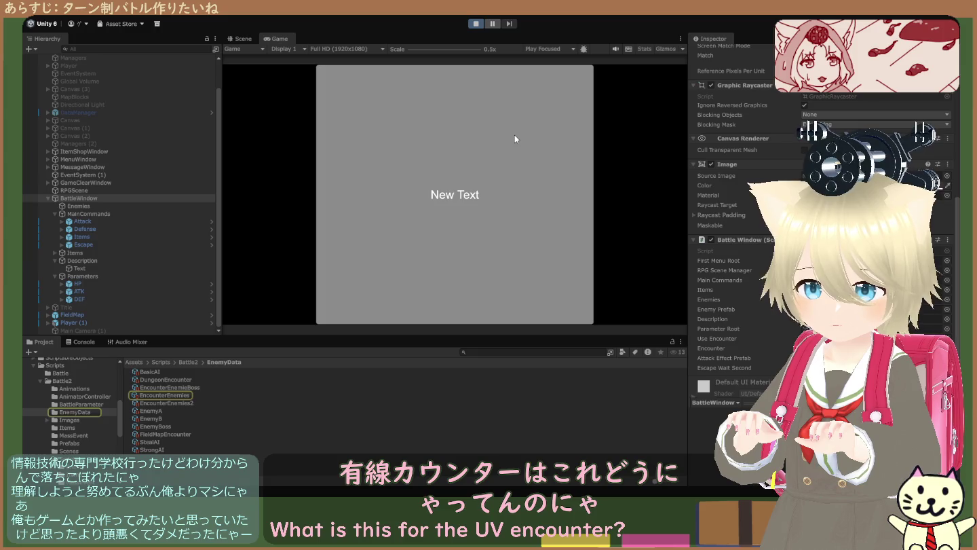
scroll(733, 217, down, 10)
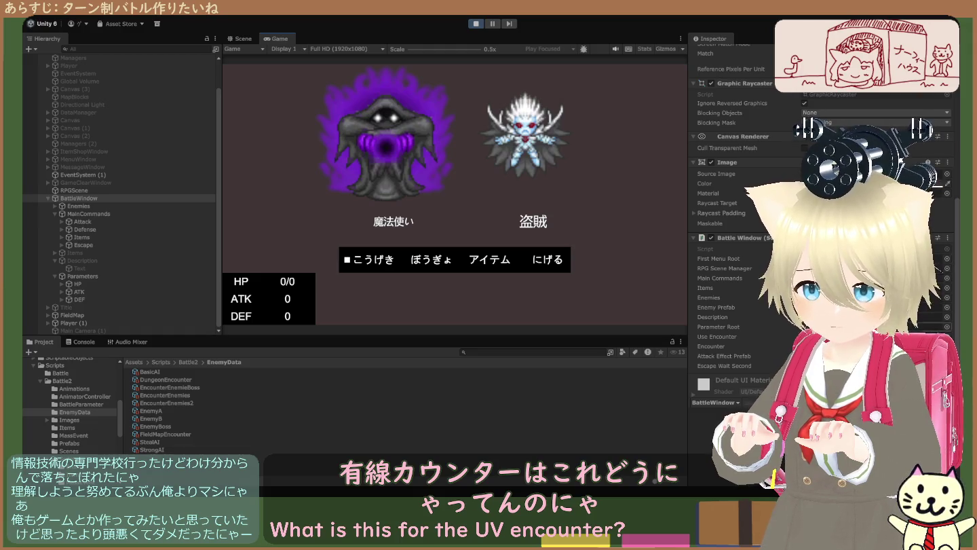
click(876, 337)
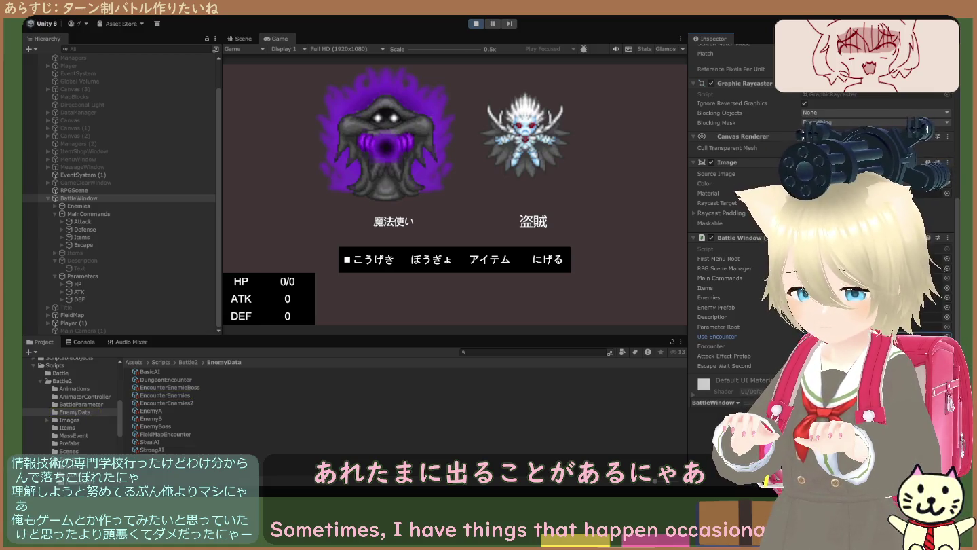
- Stop, replay and stop the game again, then return to the Battle2 folder
click(476, 25)
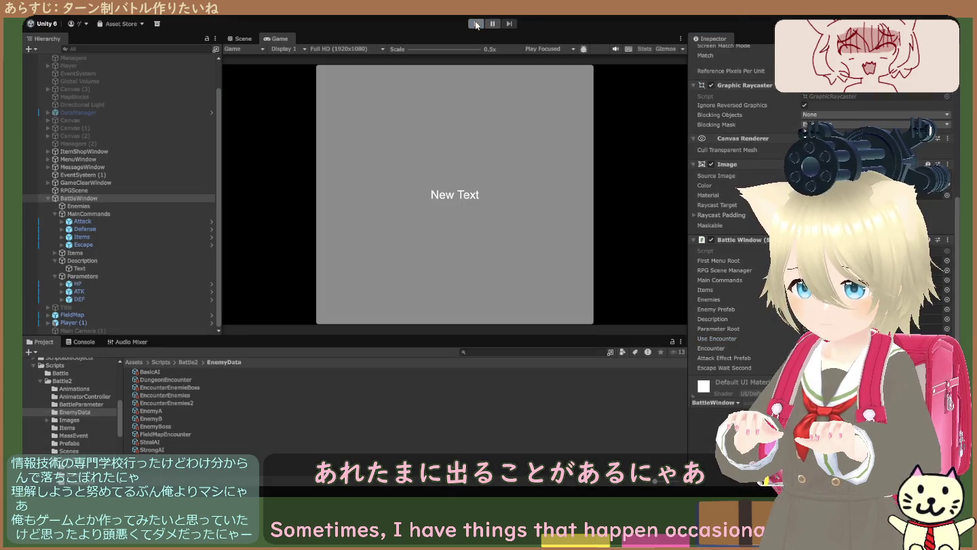
click(476, 25)
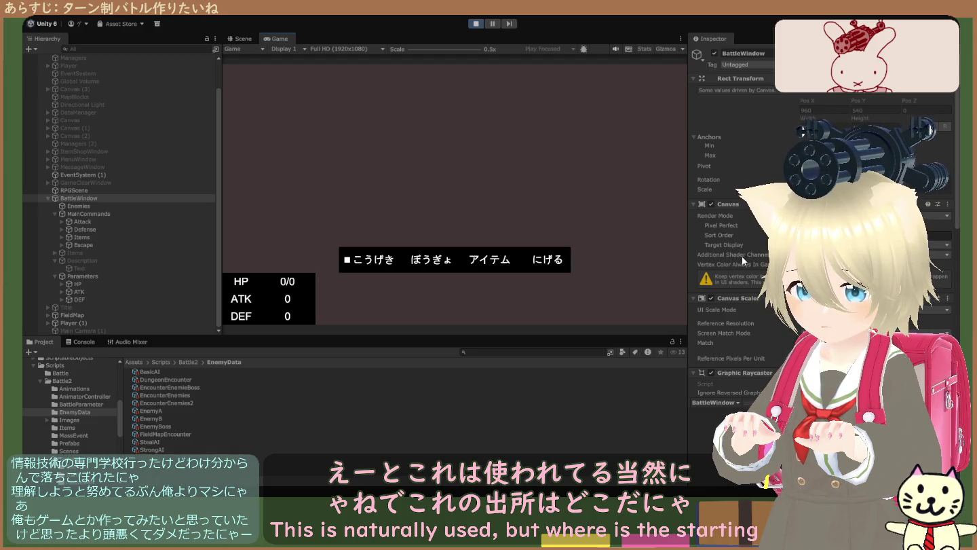
click(476, 23)
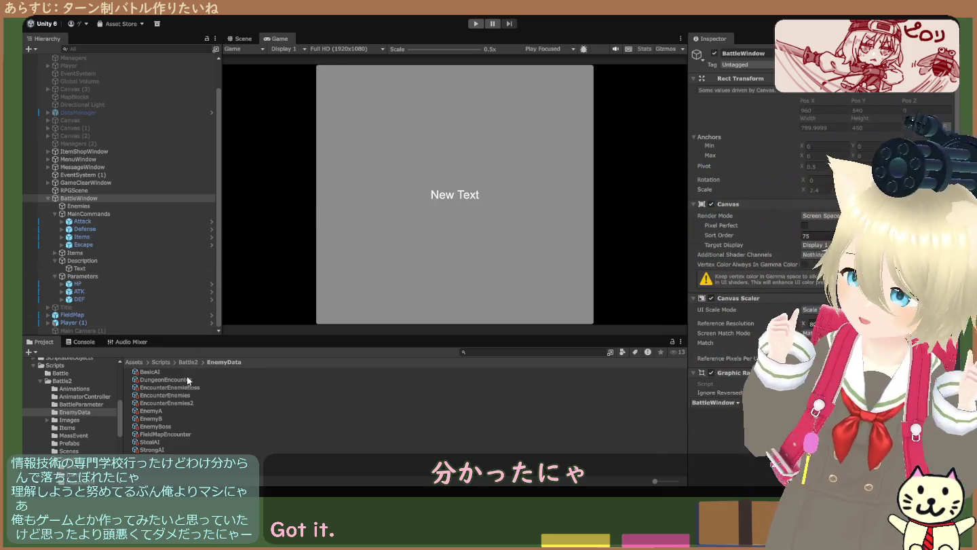
click(187, 362)
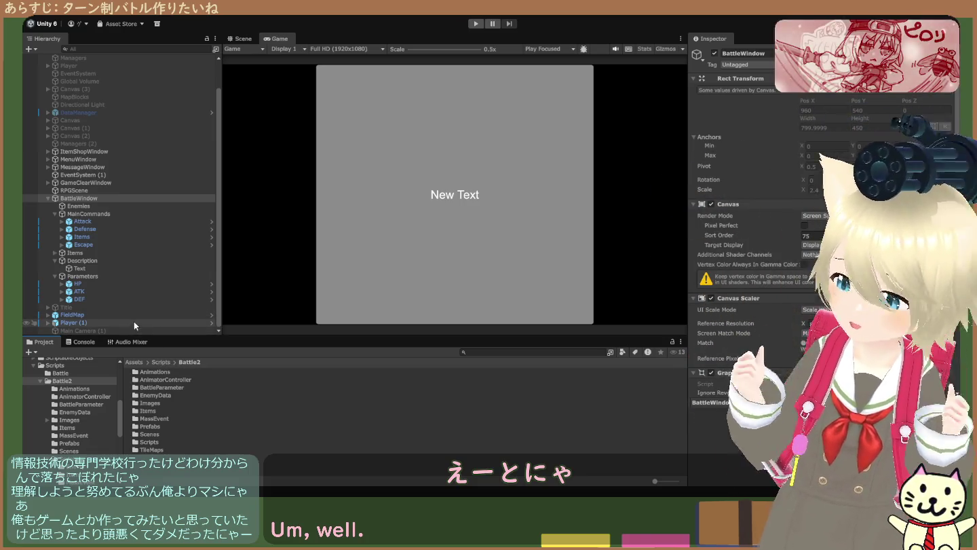
- Select Main Camera (1) and navigate the Project window up to the Assets root
click(137, 330)
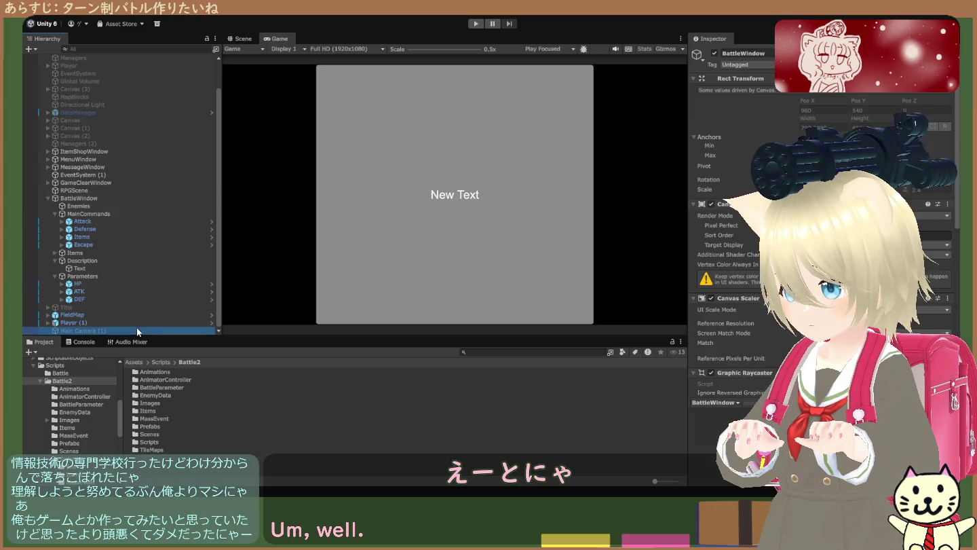
click(168, 362)
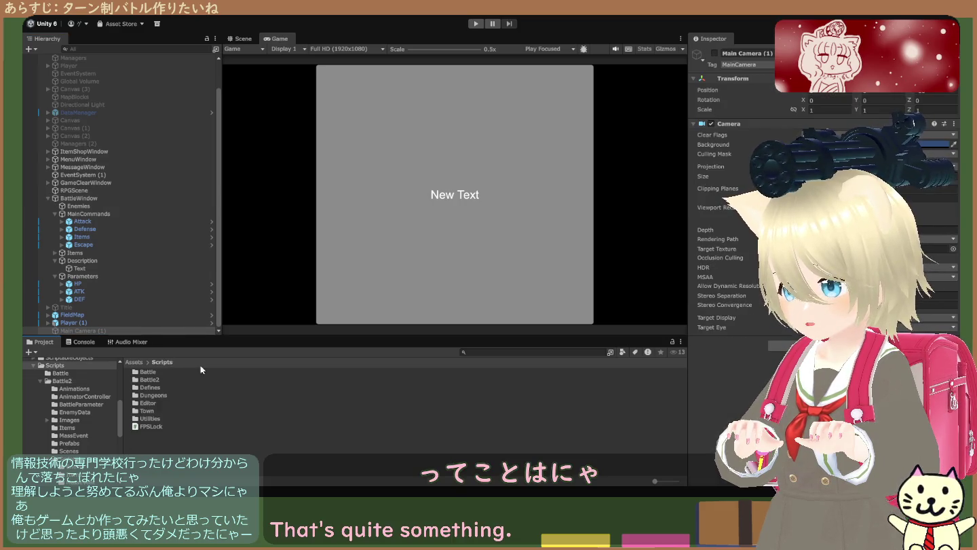
click(136, 362)
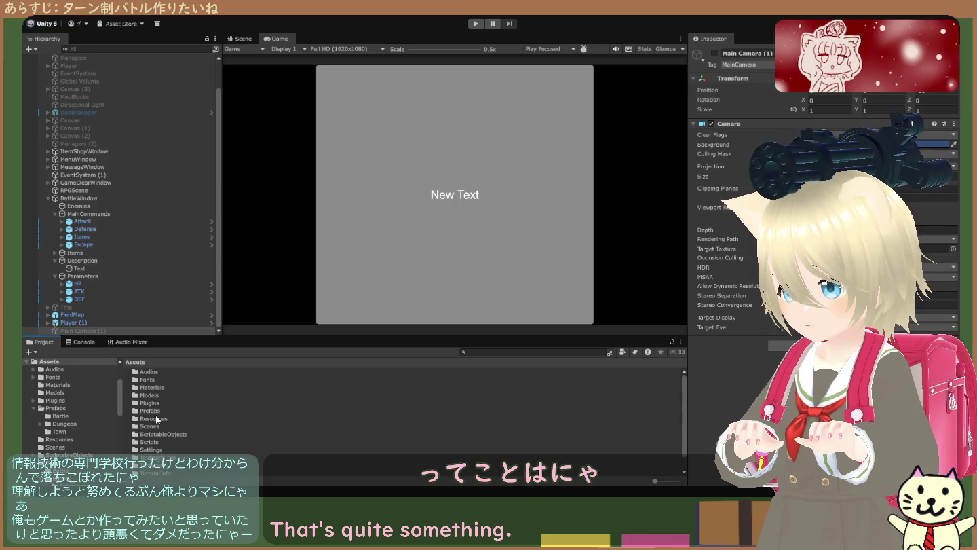
- Search the project assets for 'enemy', browse the results, and select Player (1)
click(480, 353)
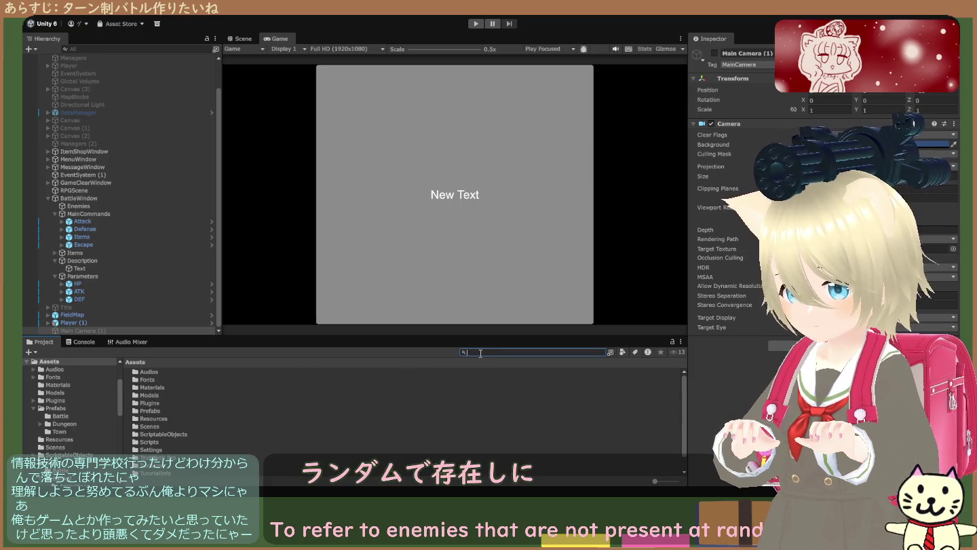
text(enemy)
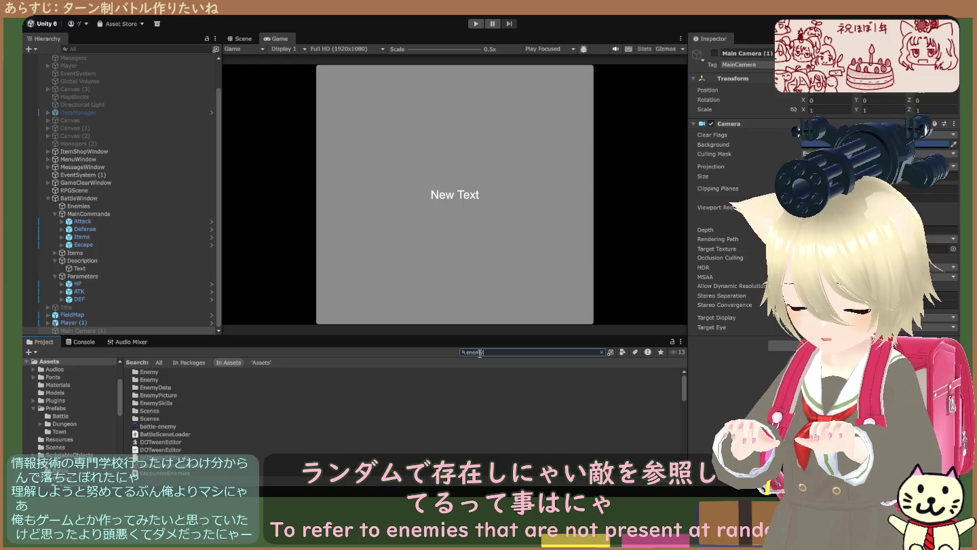
scroll(166, 440, down, 3)
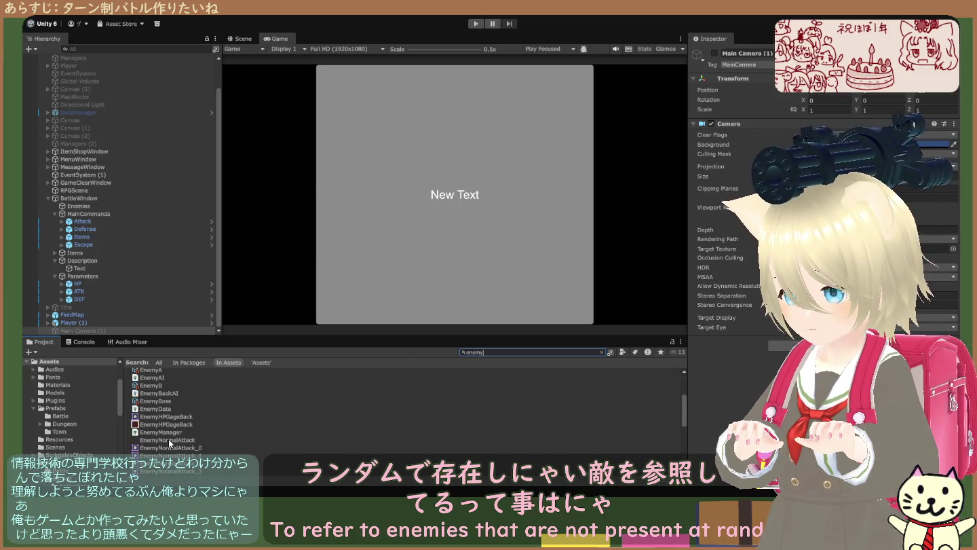
scroll(175, 428, up, 3)
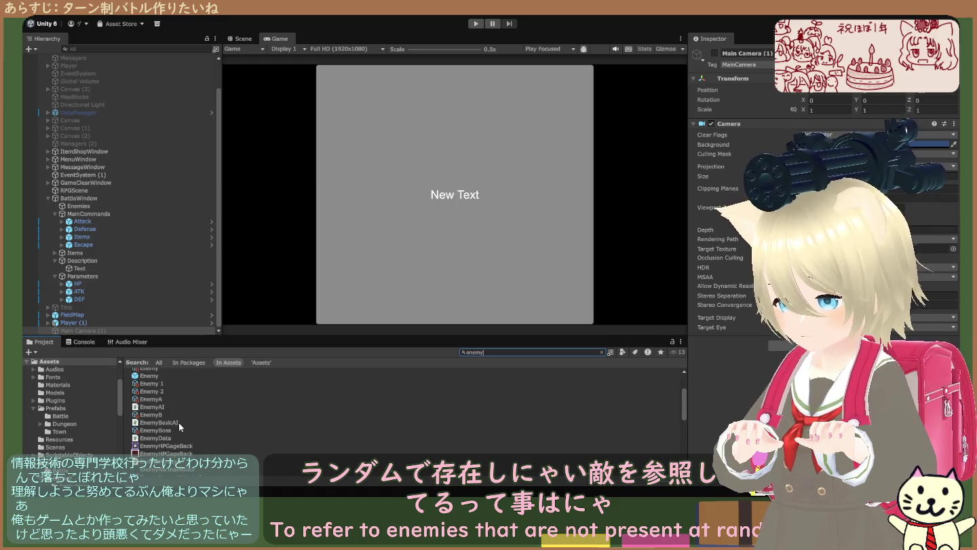
scroll(187, 428, down, 3)
scroll(186, 431, down, 3)
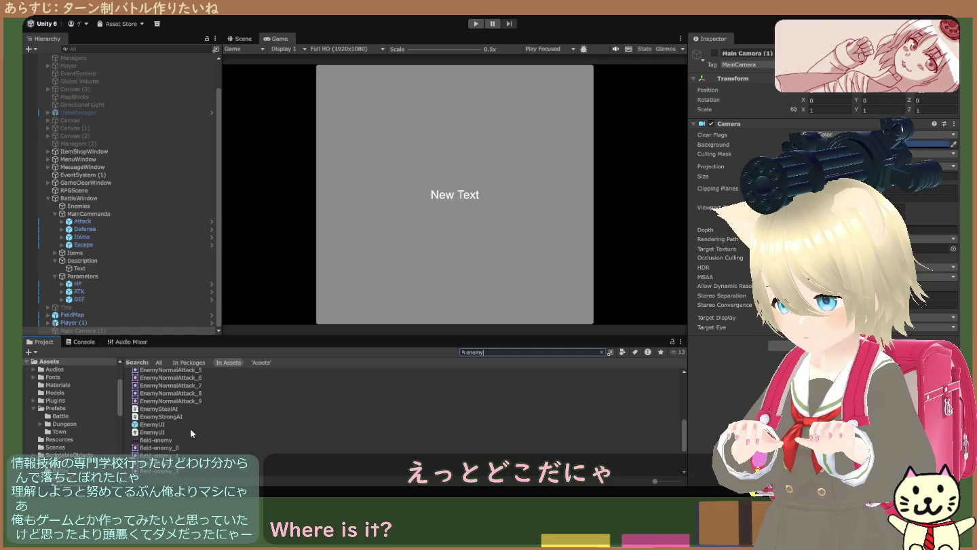
scroll(190, 428, up, 10)
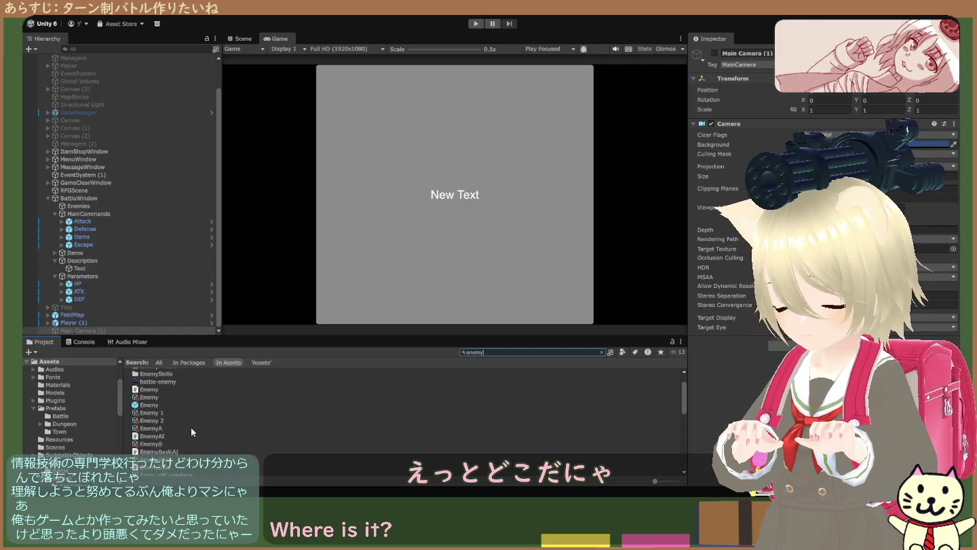
click(102, 323)
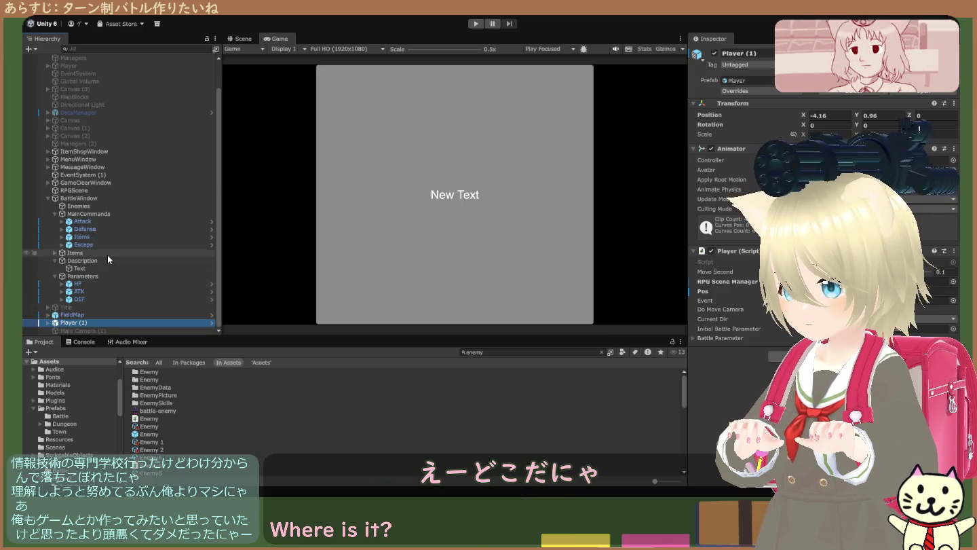
- Ping and open BattleWindow's Enemies reference, then ping FieldMap from RPGScene's Save Data Element 0
click(106, 199)
scroll(749, 308, down, 10)
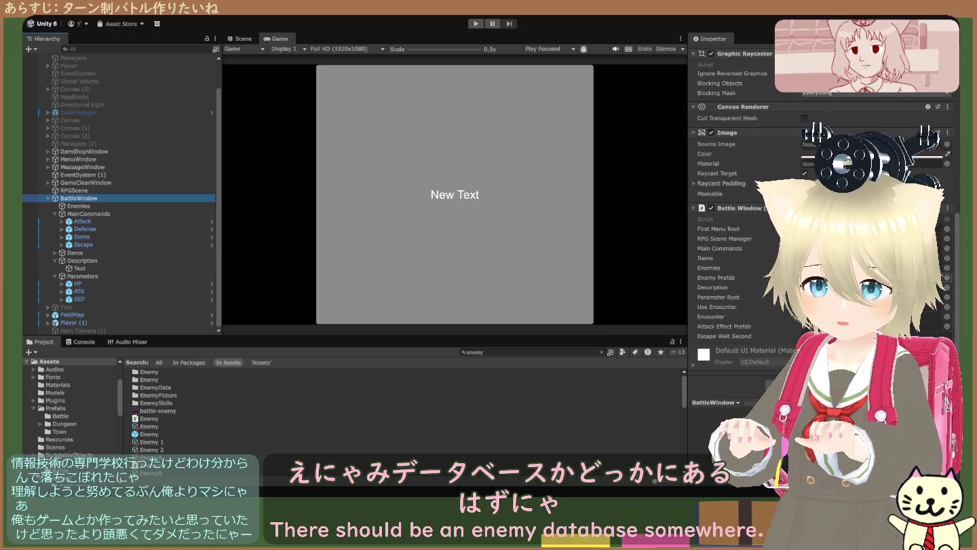
click(848, 267)
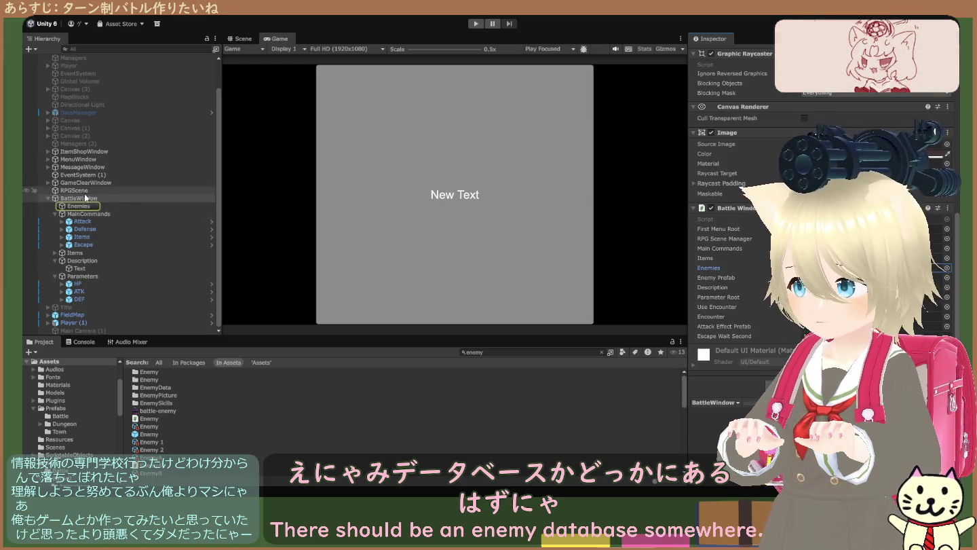
double_click(848, 268)
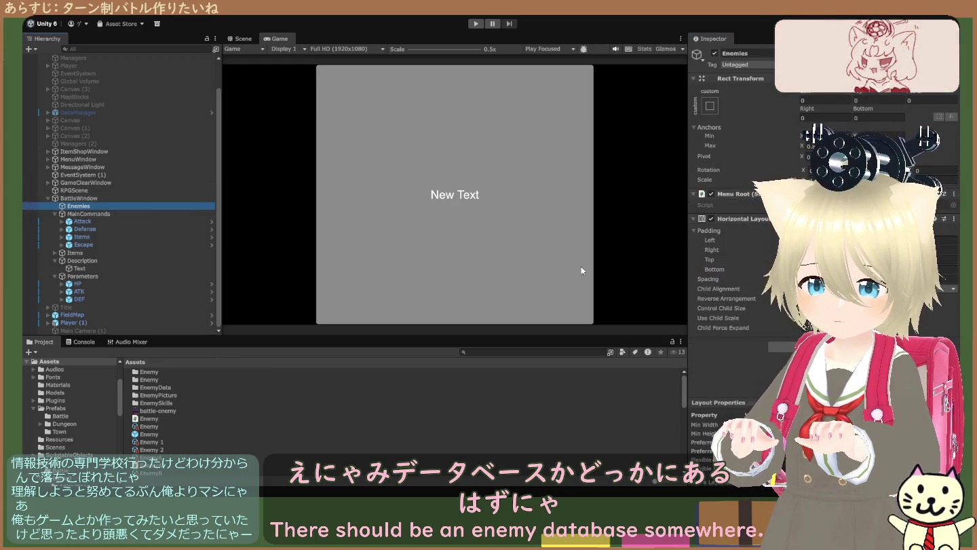
click(123, 191)
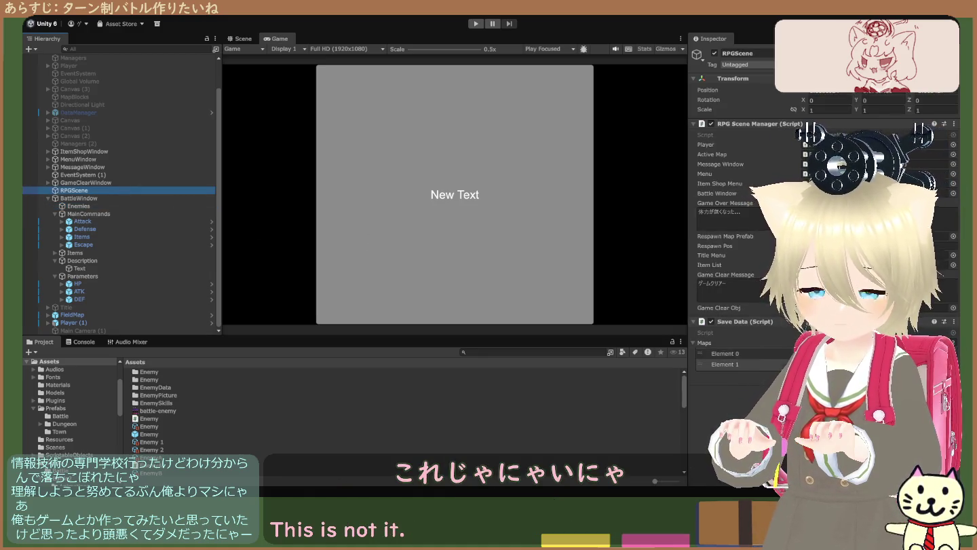
click(848, 354)
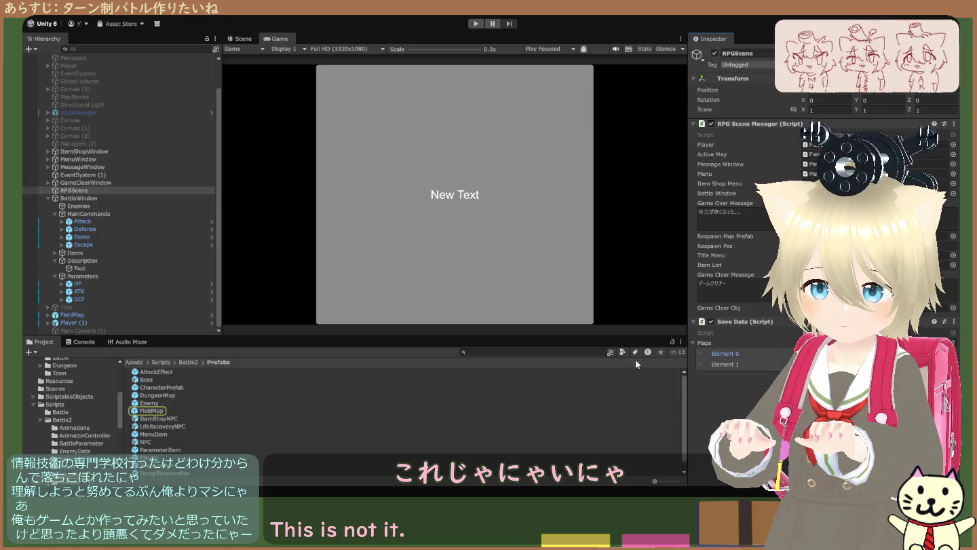
- Open FieldMap's Random Encount asset FieldMapEncounter and ping its first entry's EncounterEnemies asset
click(160, 412)
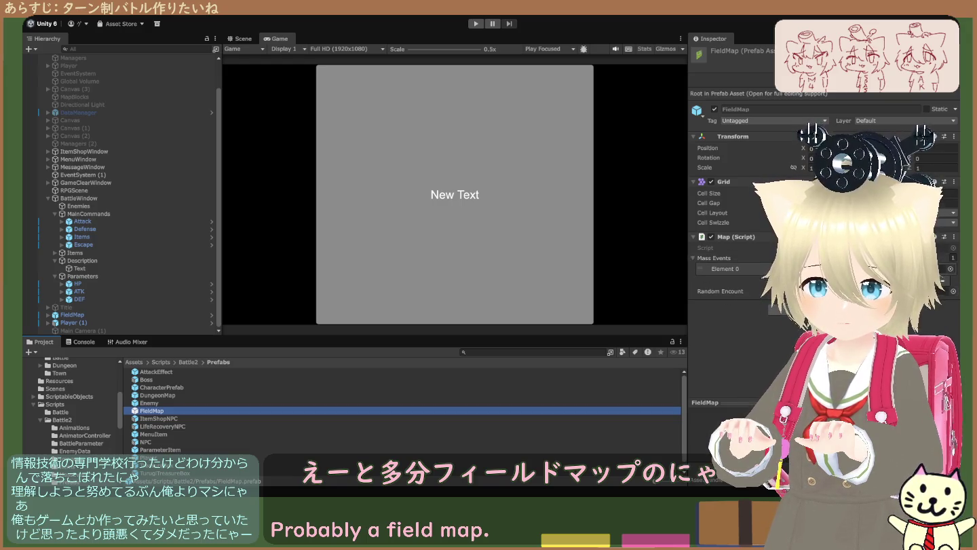
click(862, 291)
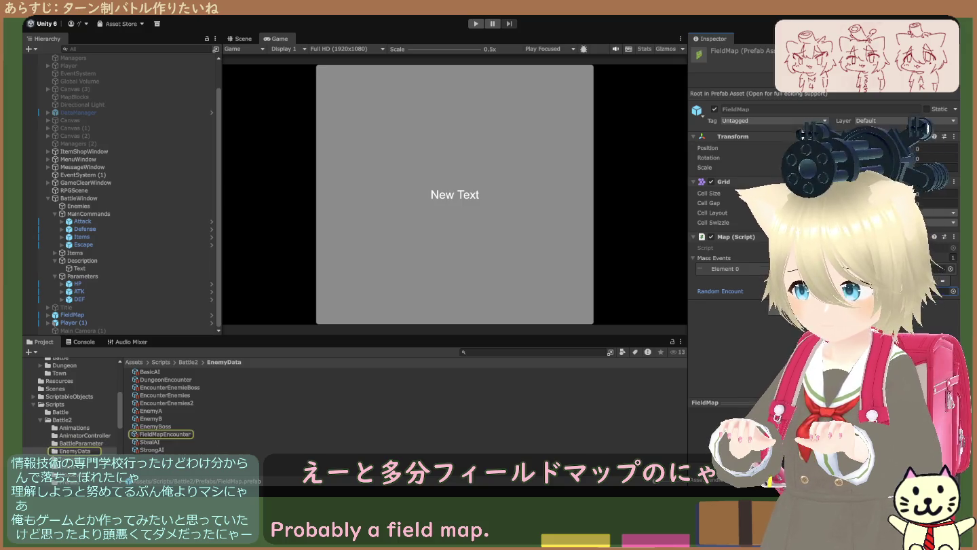
click(169, 436)
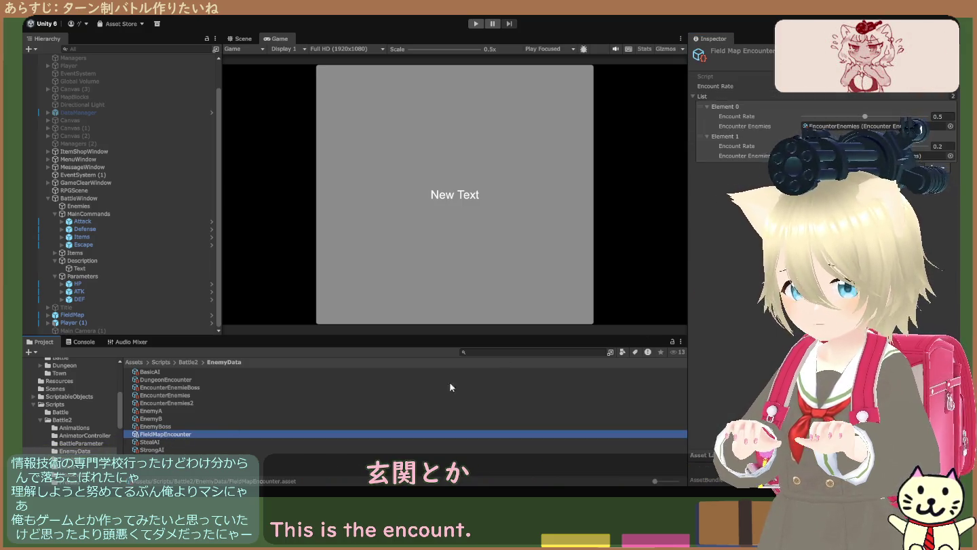
click(725, 137)
click(858, 125)
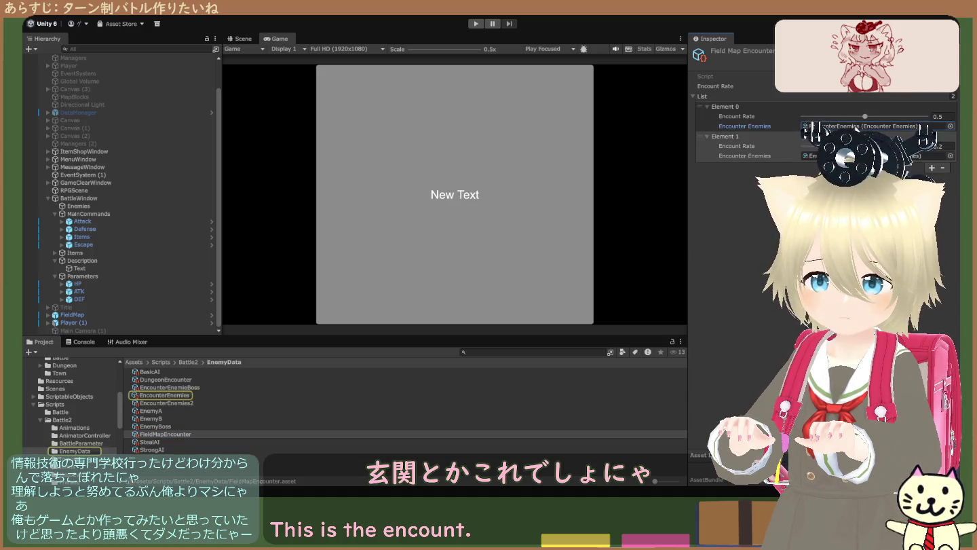
- Toggle repeatedly between EncounterEnemies and EncounterEnemies2 to compare their enemy lists
click(177, 395)
click(179, 400)
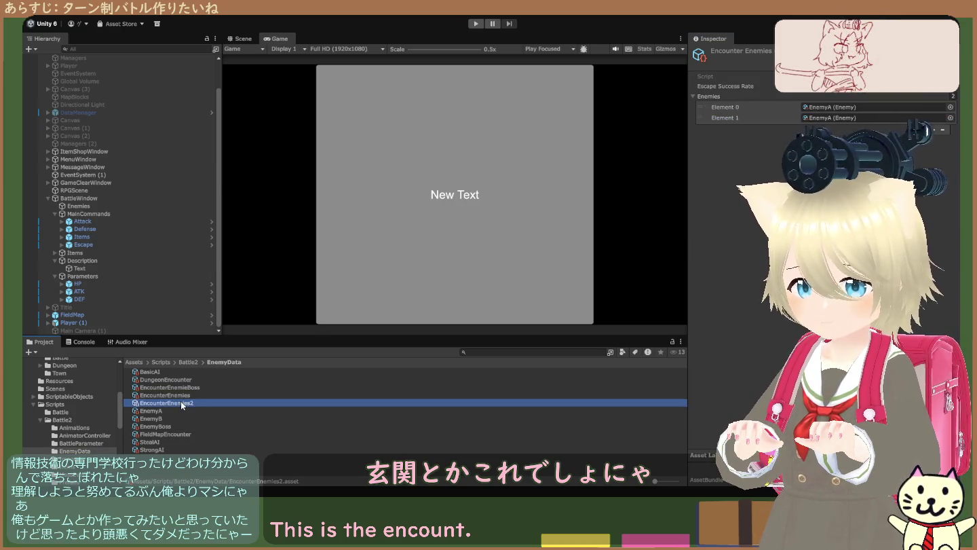
click(181, 395)
click(183, 402)
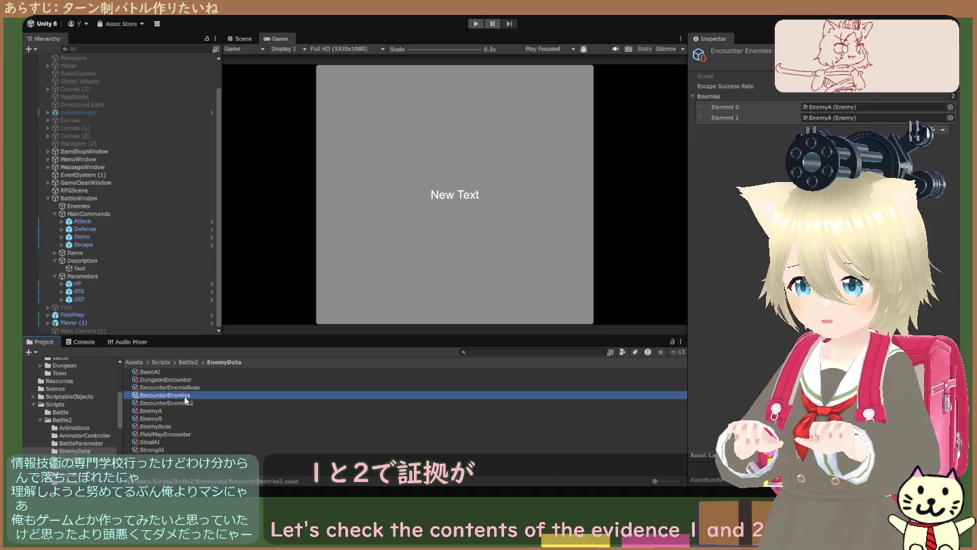
click(183, 395)
click(185, 403)
click(183, 394)
click(184, 403)
click(183, 394)
click(188, 405)
click(187, 396)
click(189, 404)
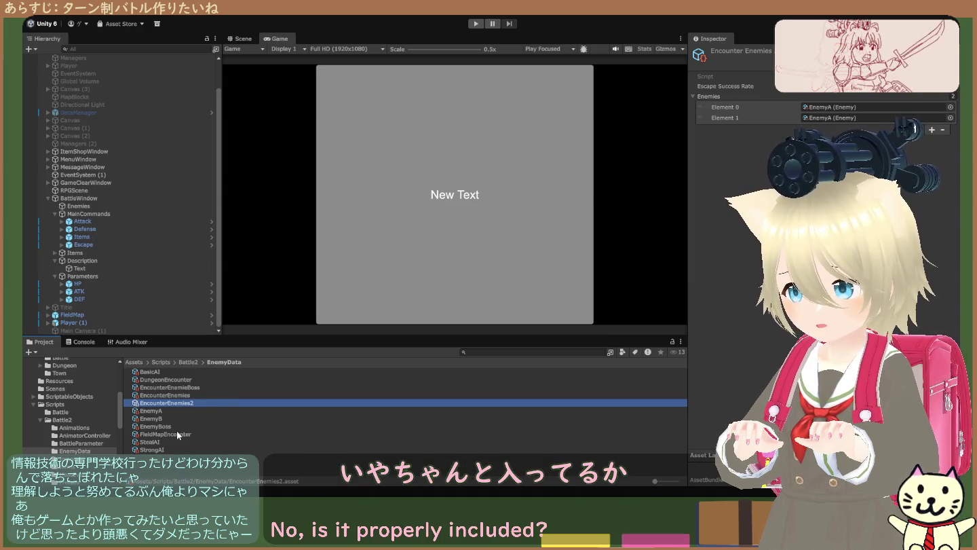
- Inspect StealAI, step up through the enemy data to EnemyA, and reselect FieldMapEncounter
click(151, 443)
key(Up)
key(Up)
key(Up)
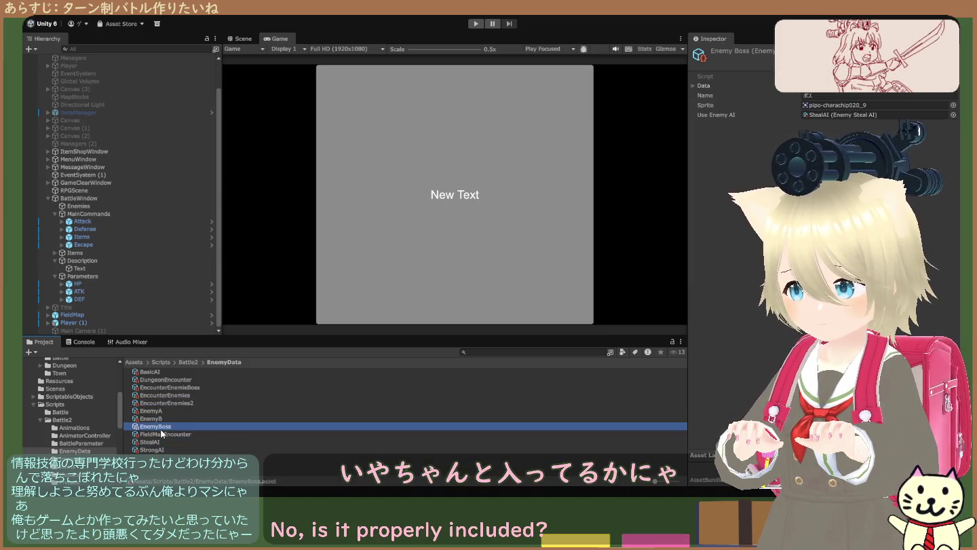
click(163, 434)
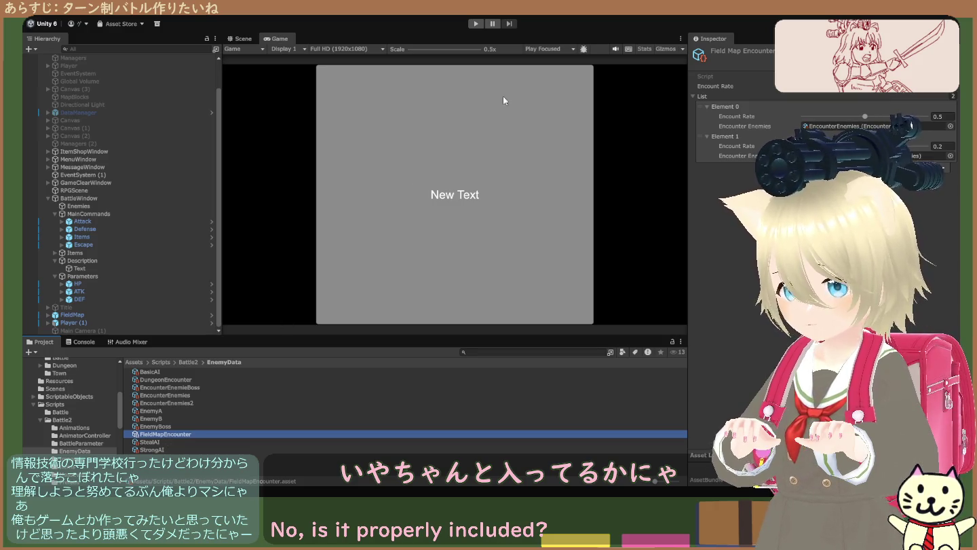
- Run the game, select BattleWindow during play, and restart the run before stopping it
click(476, 23)
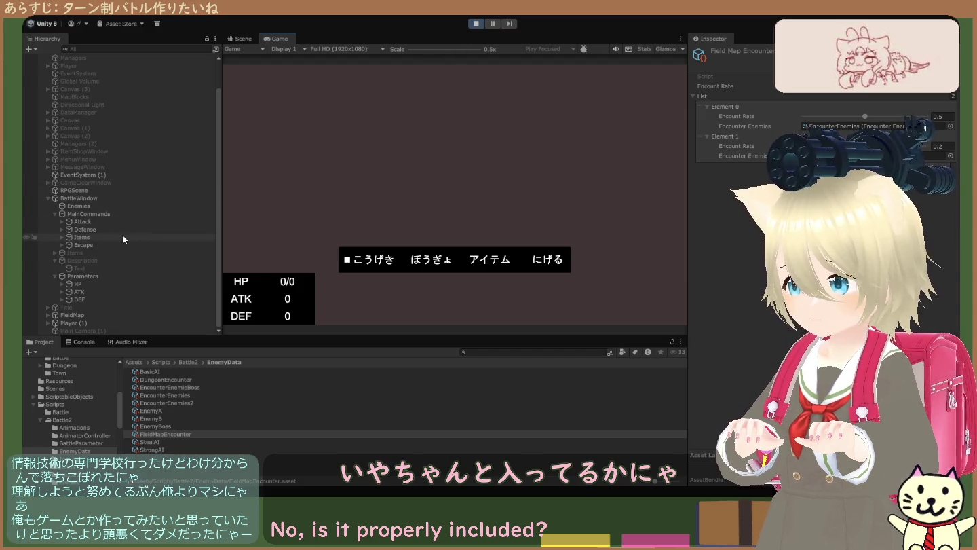
click(113, 199)
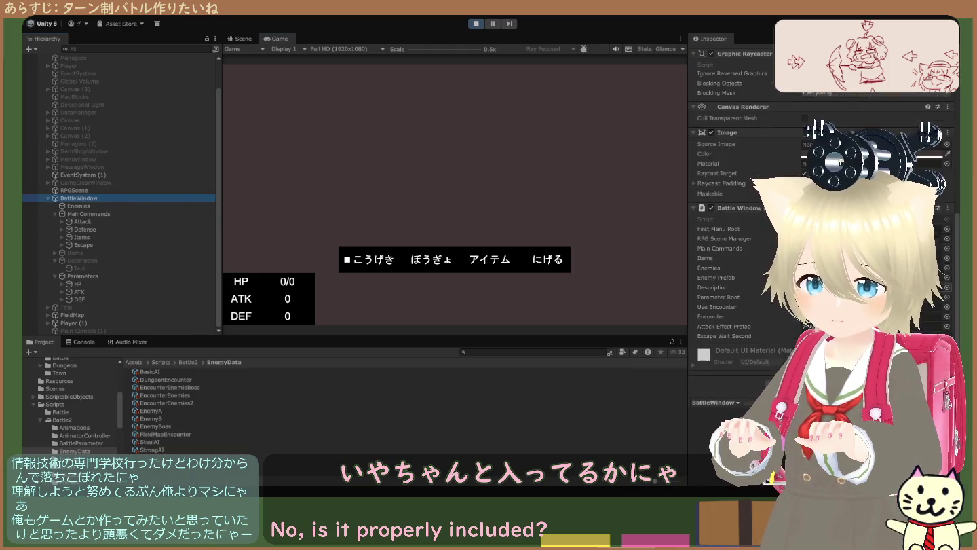
click(470, 23)
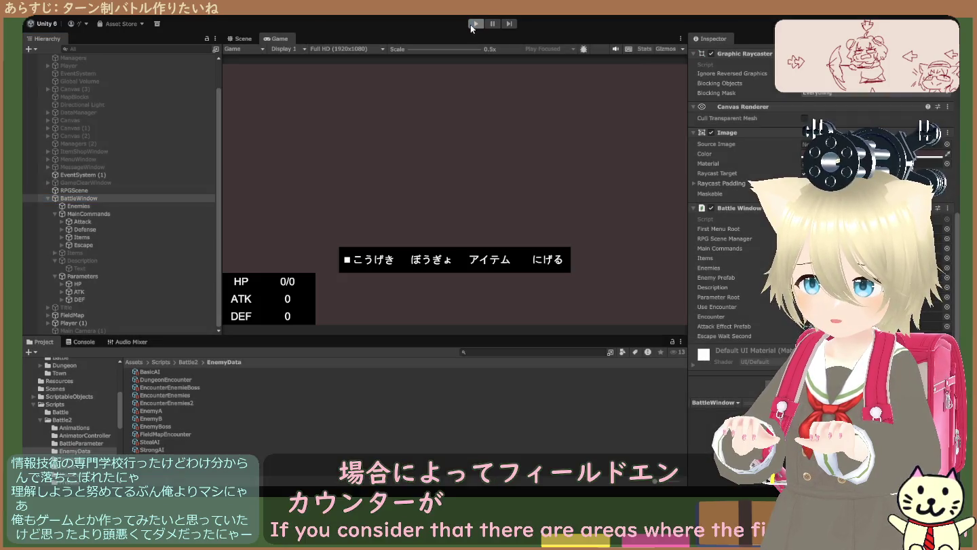
click(470, 23)
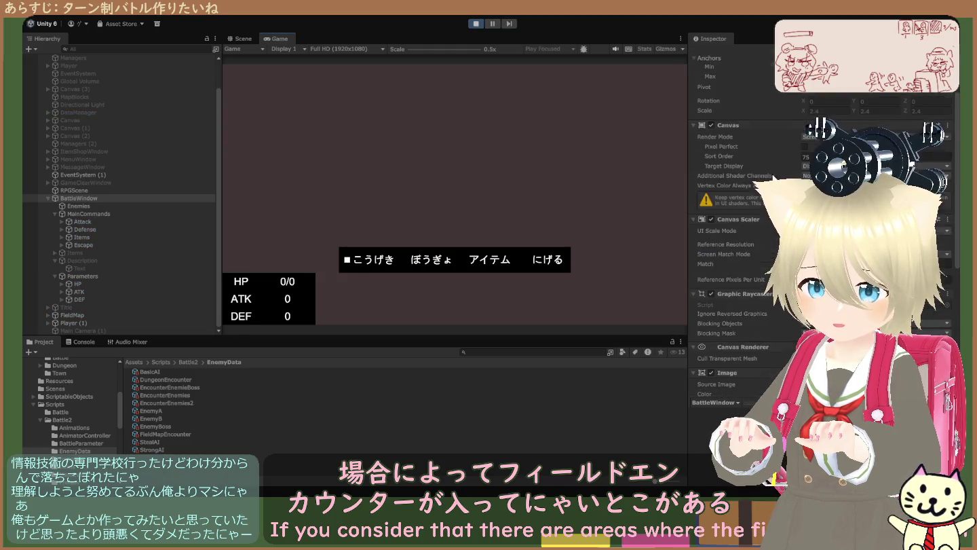
click(478, 23)
- Repeat four more Play-mode test runs, stopping the last one when no enemies appear
click(477, 23)
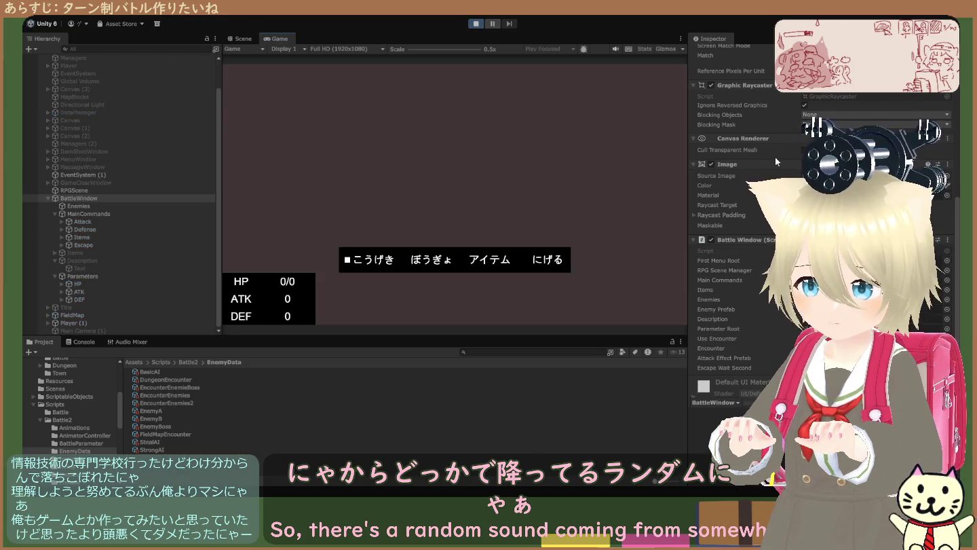
click(479, 25)
click(479, 25)
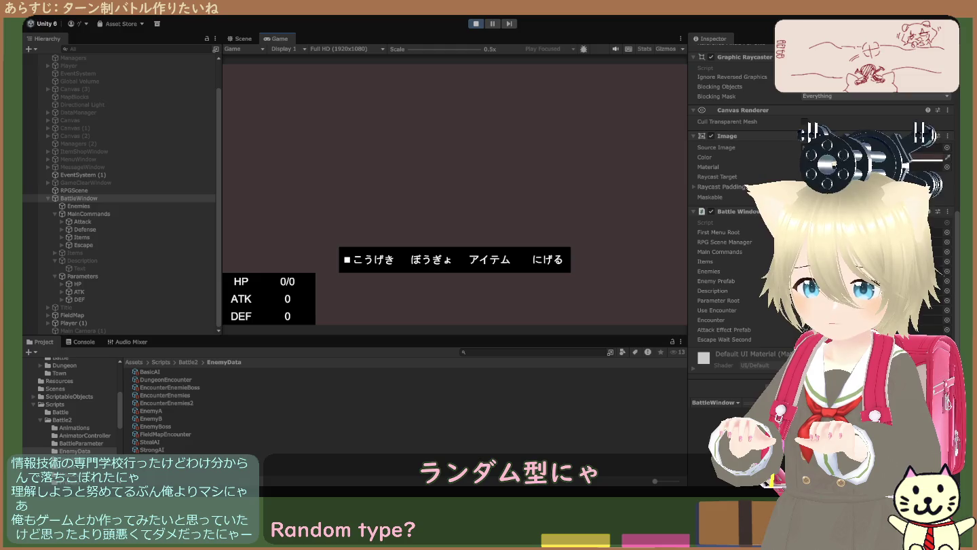
click(479, 25)
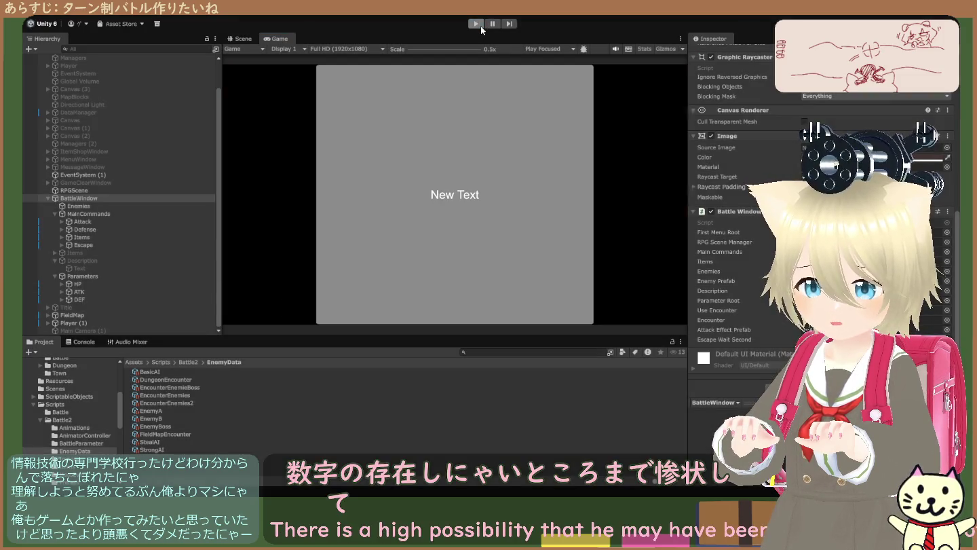
click(480, 27)
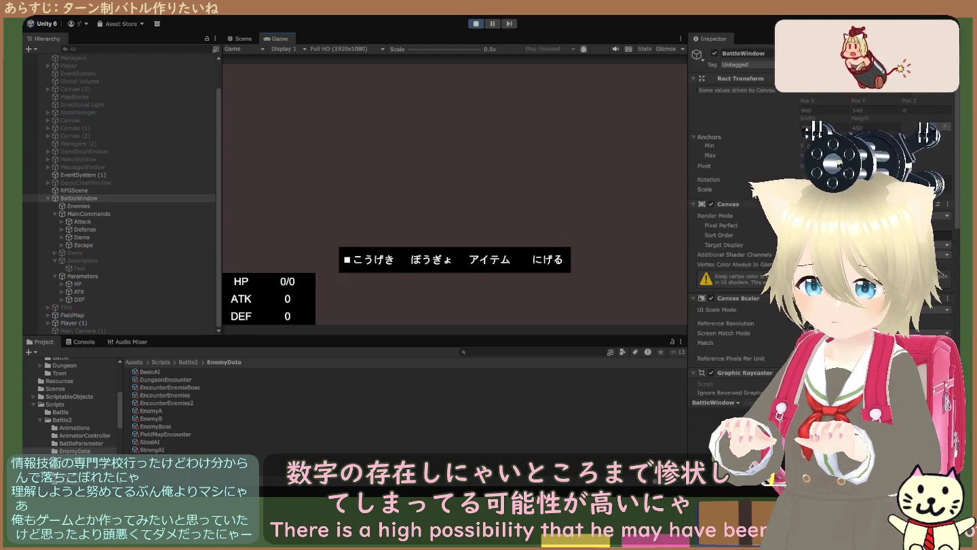
click(475, 27)
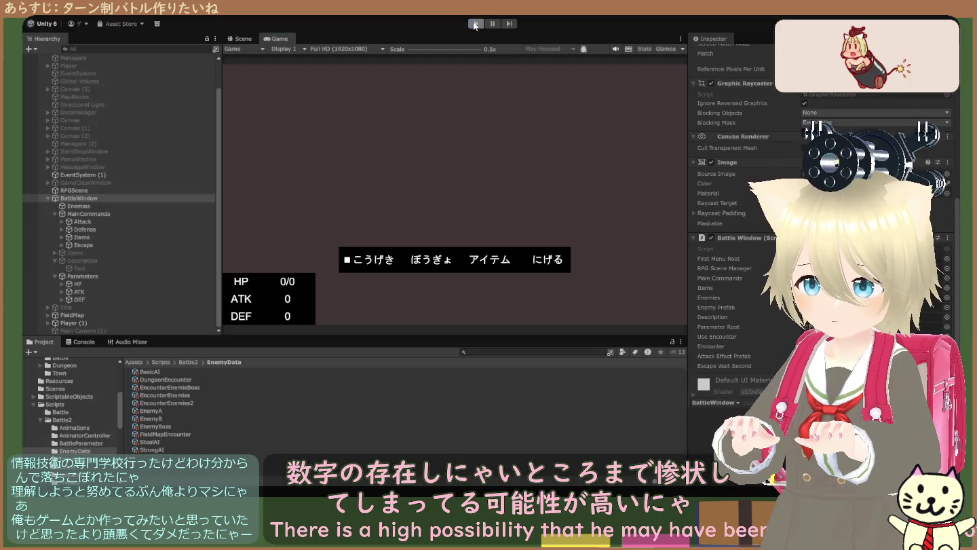
click(475, 26)
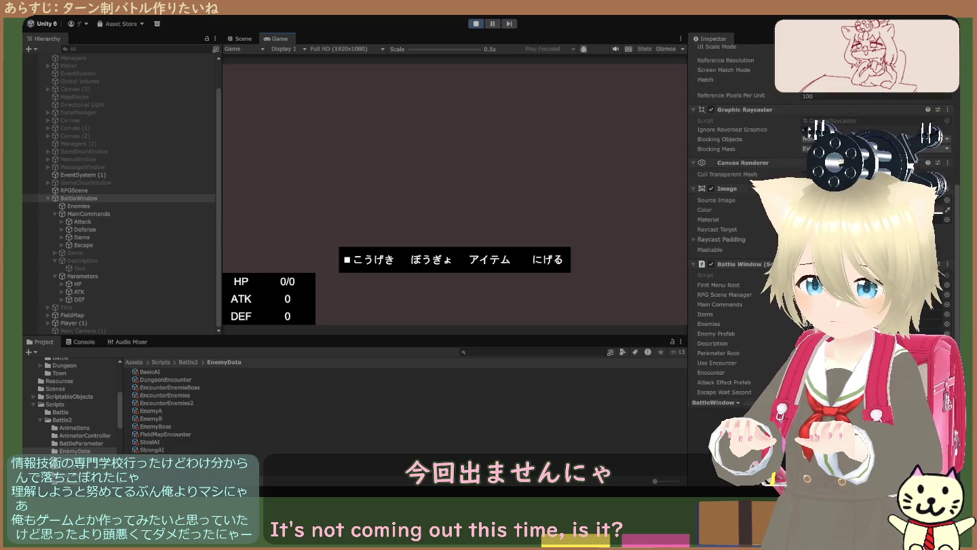
click(477, 25)
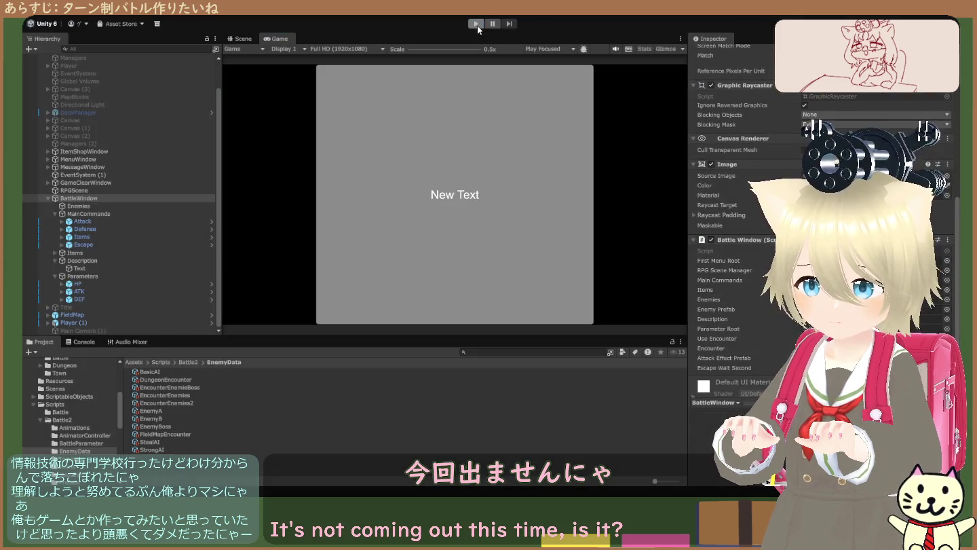
click(477, 25)
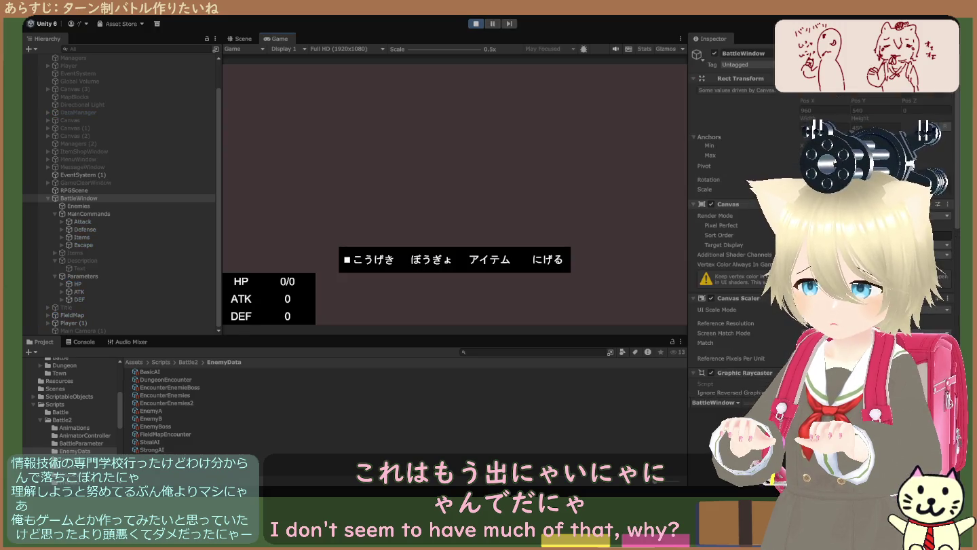
click(475, 24)
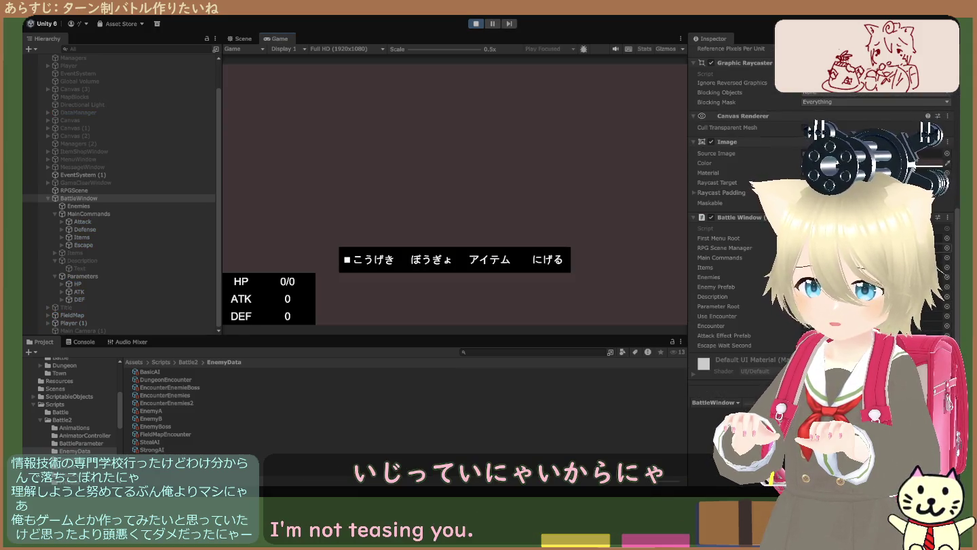
click(477, 23)
click(479, 24)
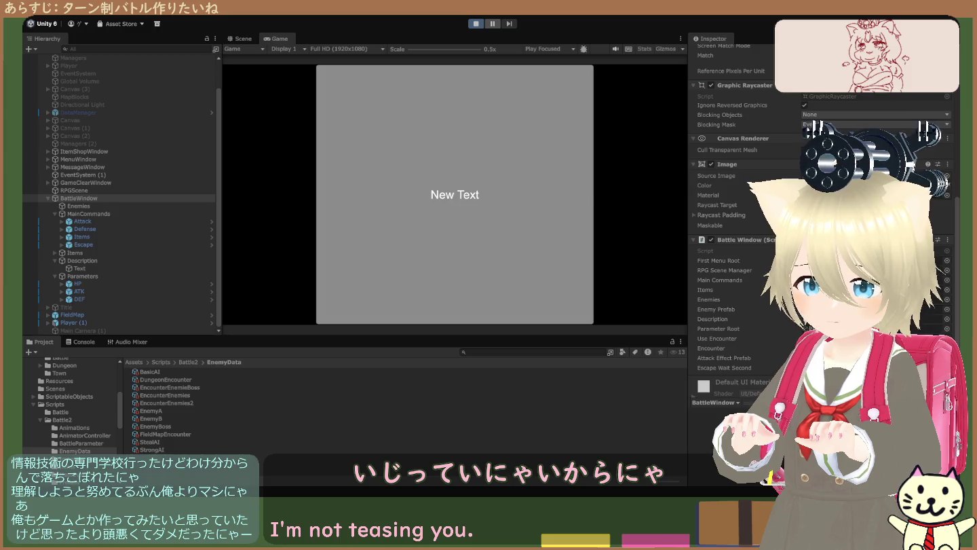
scroll(746, 204, down, 2)
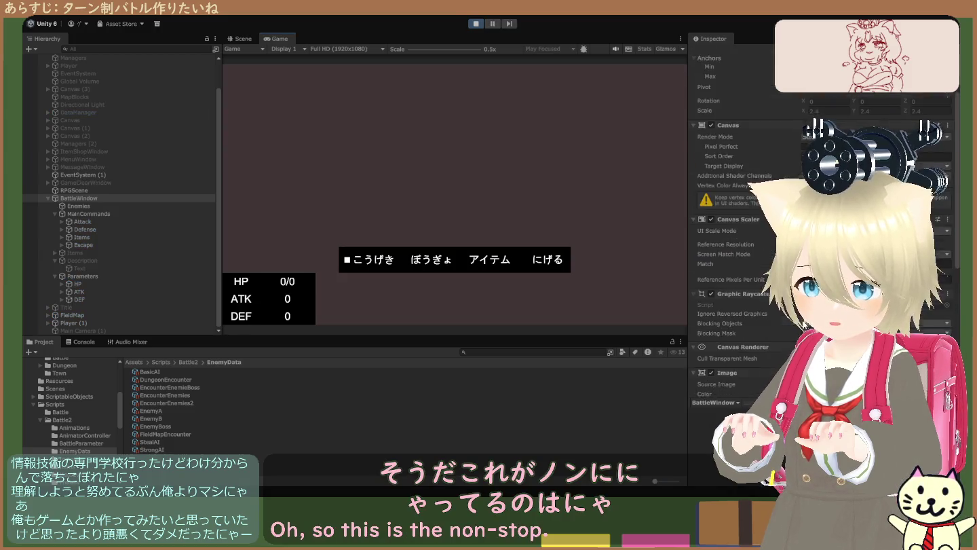
click(474, 23)
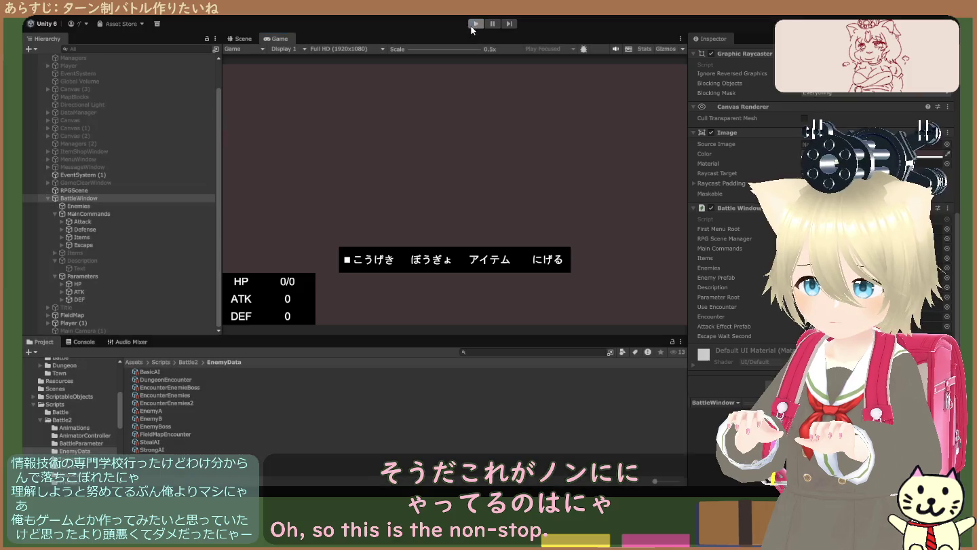
click(883, 316)
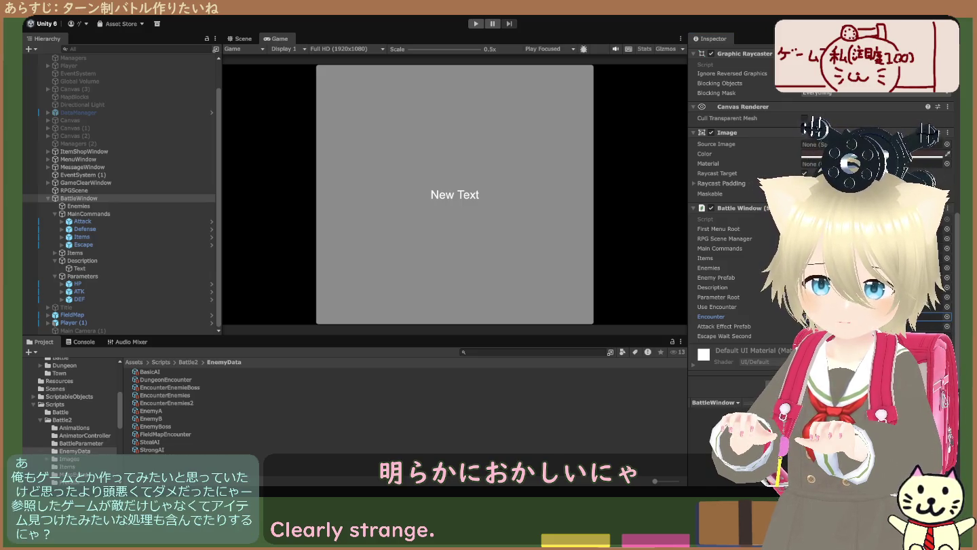
click(475, 23)
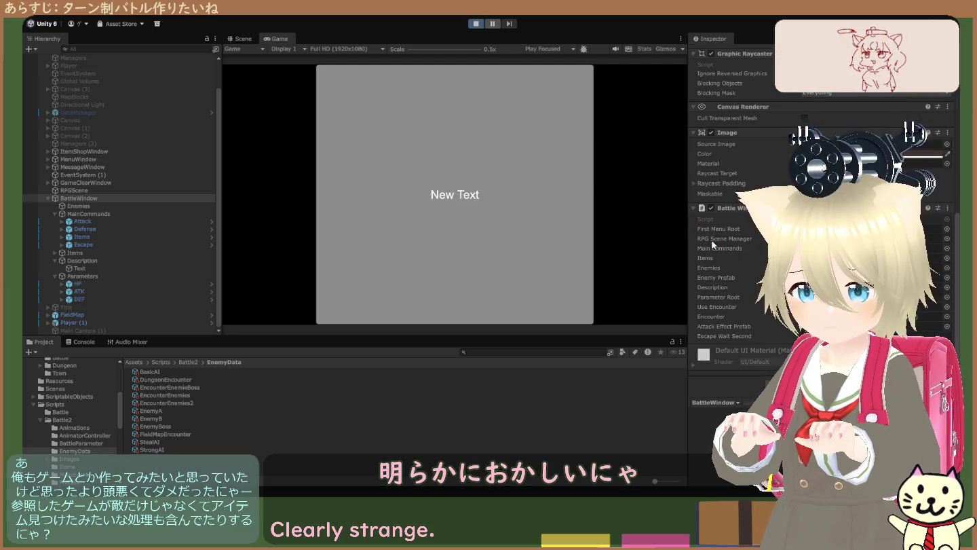
scroll(711, 240, down, 5)
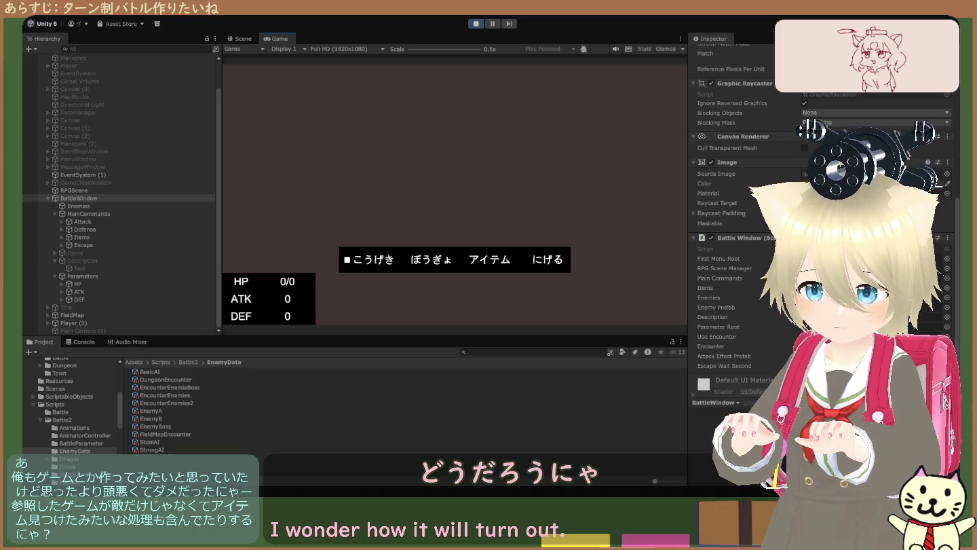
click(477, 24)
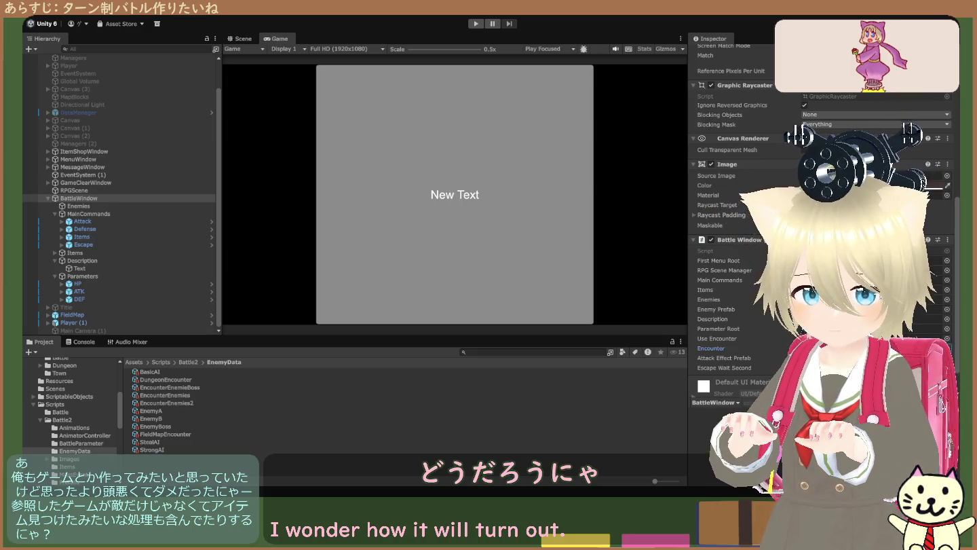
click(875, 348)
- Start Play, check the Battle Window's Encounter field during the run, then stop once enemies appear
click(475, 24)
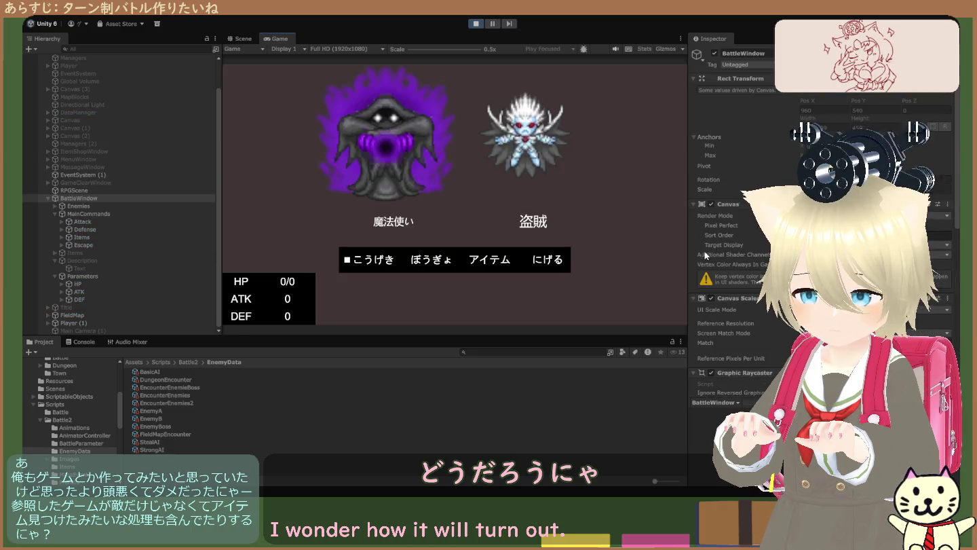
scroll(703, 249, up, 2)
scroll(746, 223, down, 3)
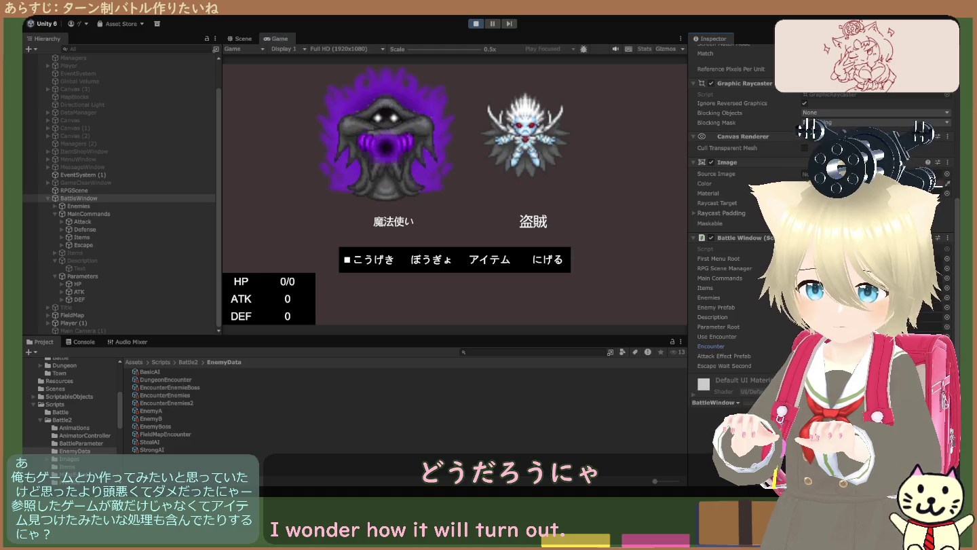
click(875, 345)
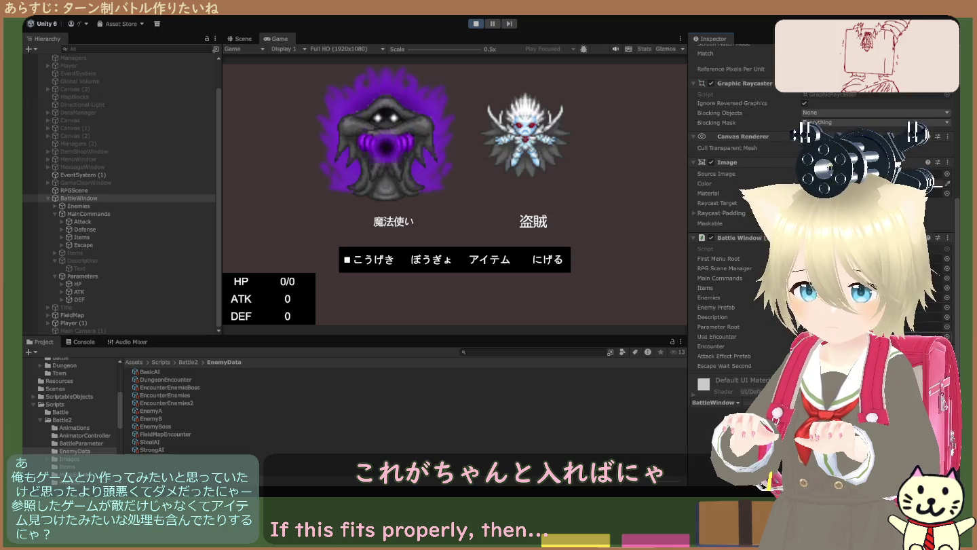
click(475, 23)
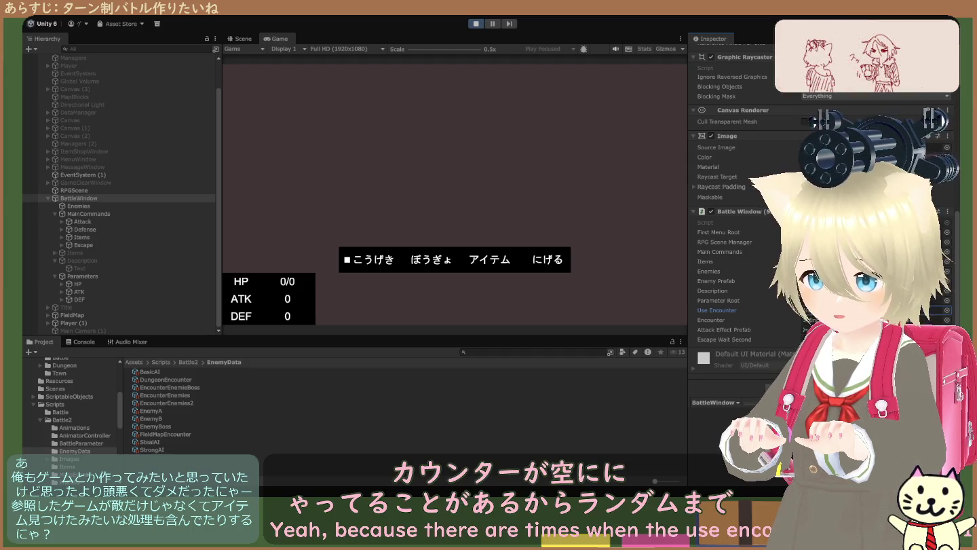
- Stop the play run and switch the bottom panel from Project to the Console
click(475, 24)
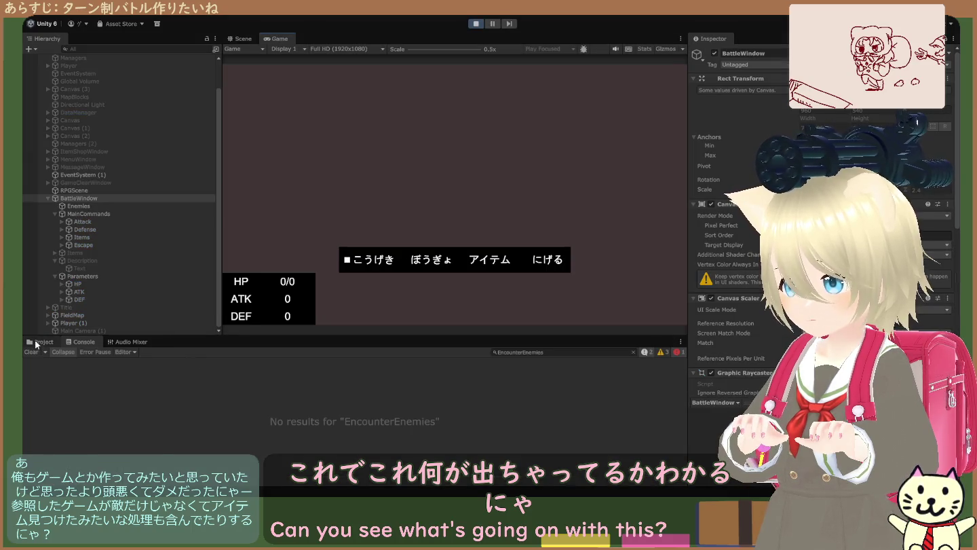
click(39, 342)
click(82, 342)
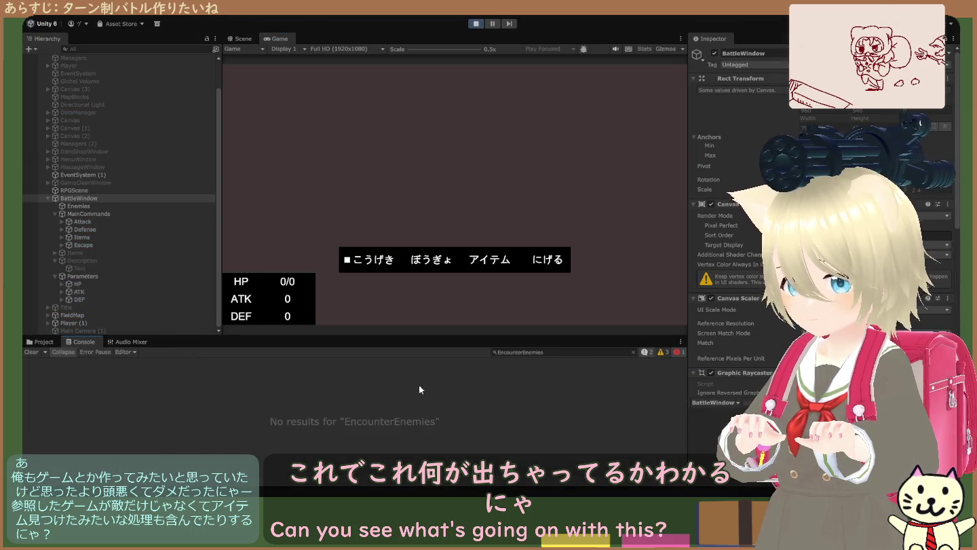
- Clear the Console search, read the System.Random and FieldMap save-data log details, then stop play
click(634, 352)
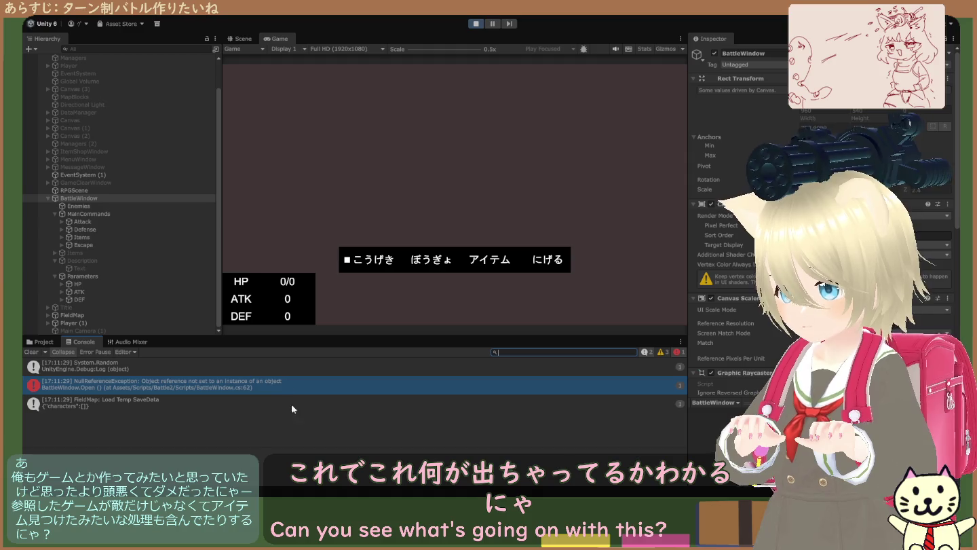
click(239, 398)
click(197, 374)
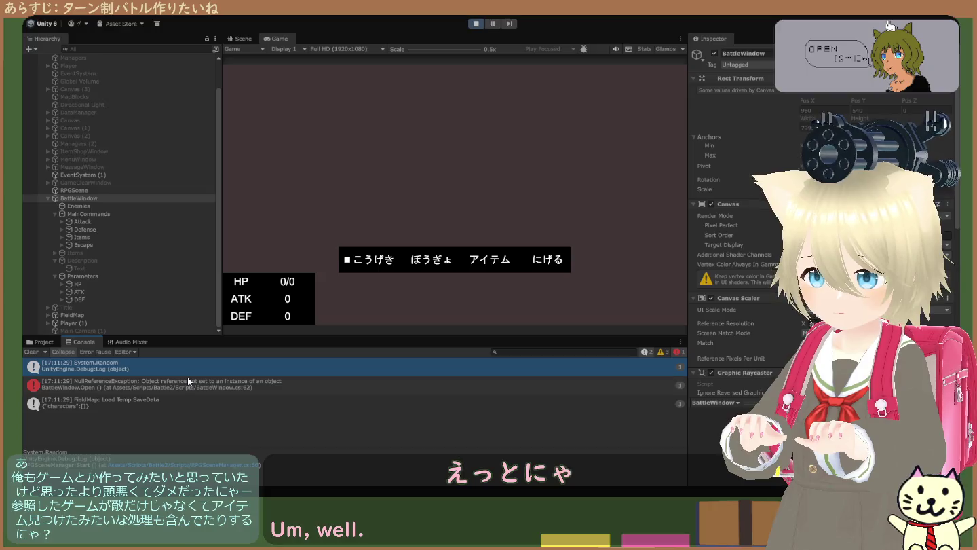
click(187, 400)
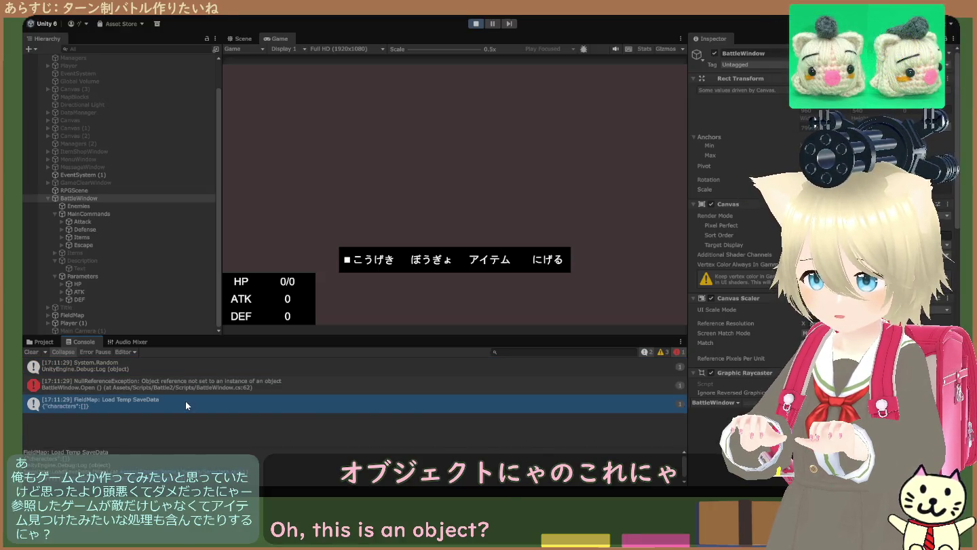
click(183, 372)
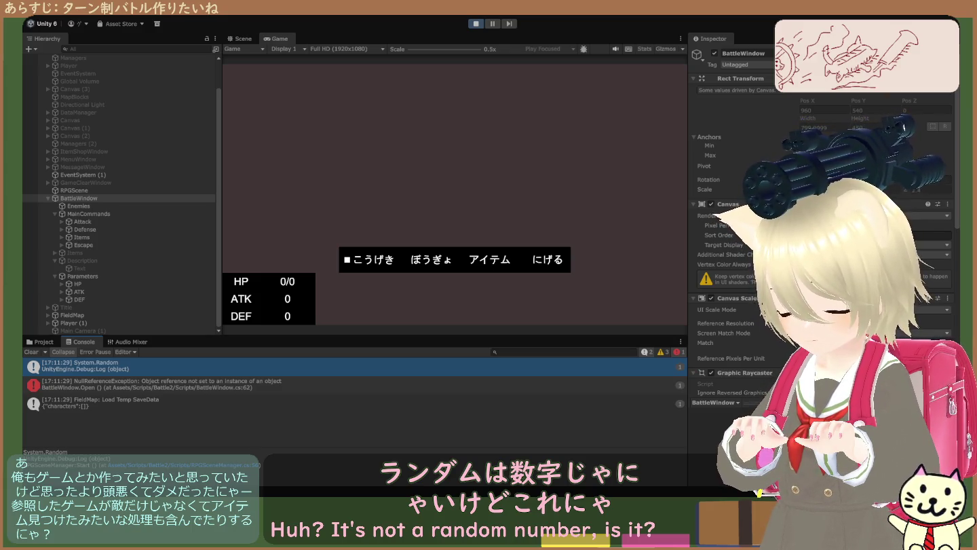
click(477, 24)
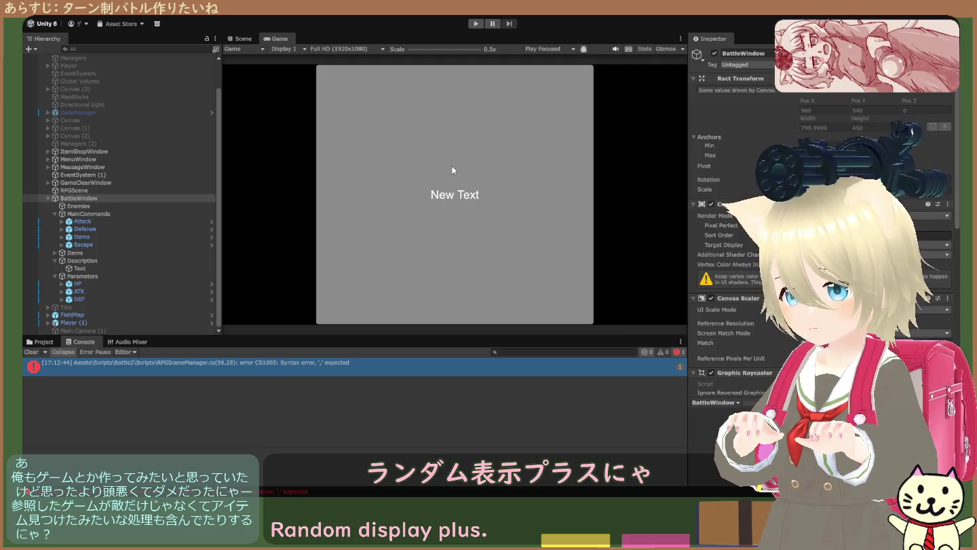
- Start Play mode again with the corrected RPGSceneManager.cs script
click(477, 25)
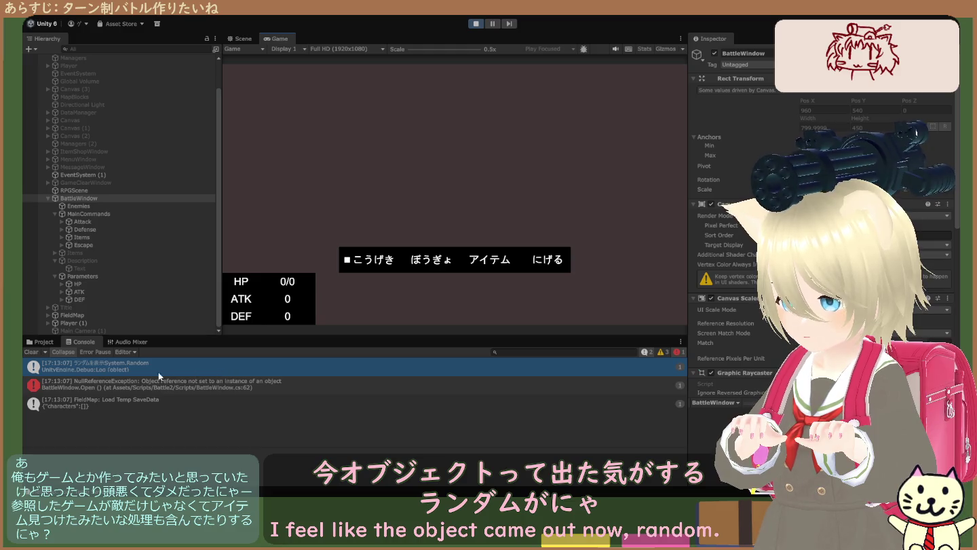
- Read the ランダムを表示 random-value log entry in the Console
click(127, 367)
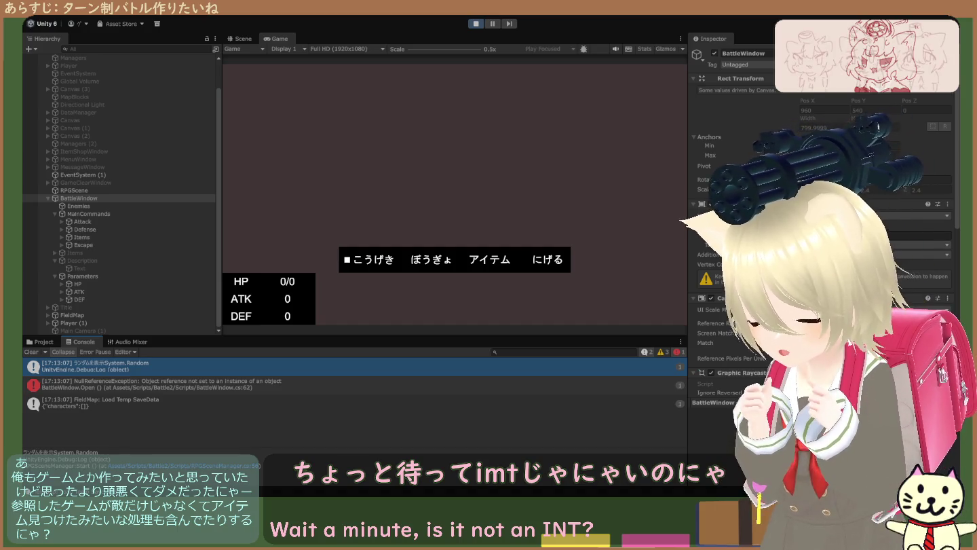
- Stop the game and rerun it once the System.Random conversion errors are fixed
click(476, 23)
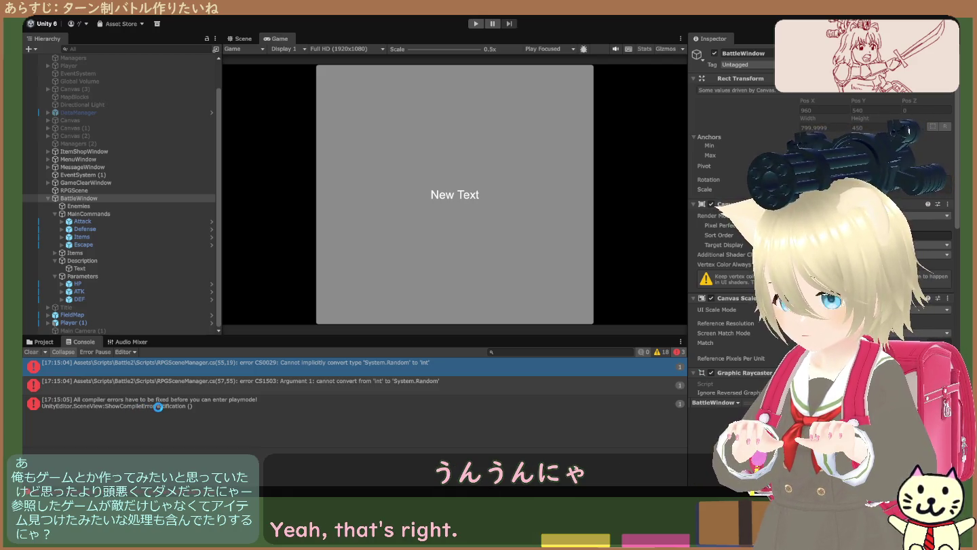
click(475, 24)
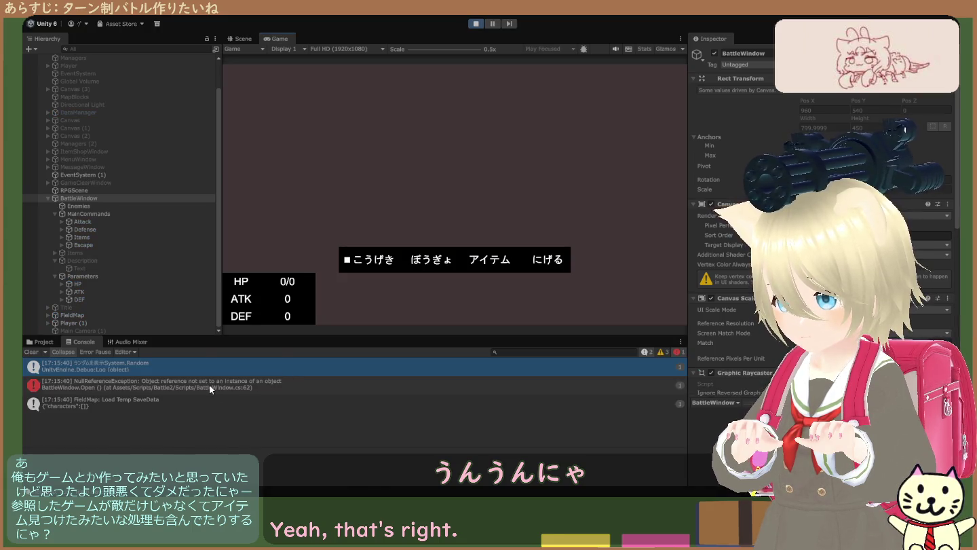
- Select the NullReferenceException at BattleWindow.cs line 62 and scroll through its stack trace
click(209, 384)
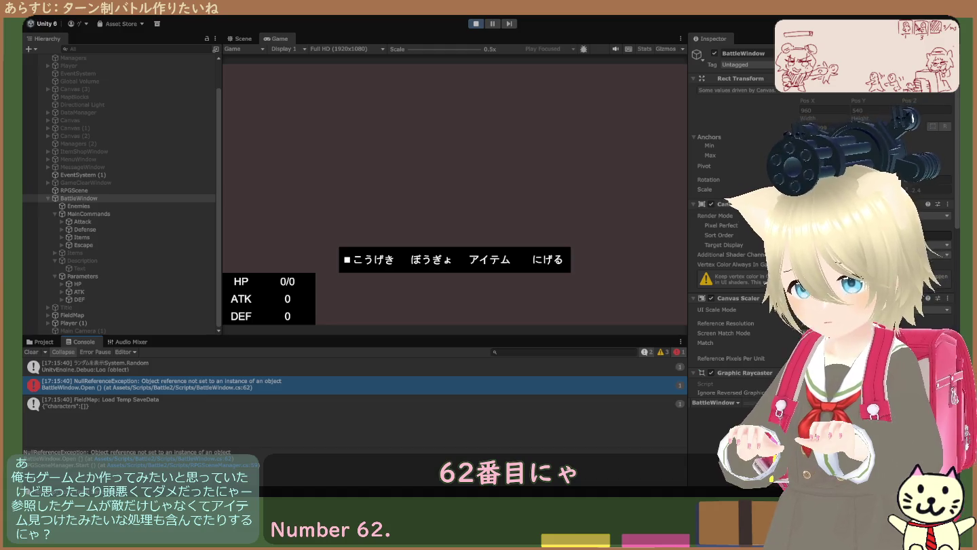
scroll(732, 217, down, 10)
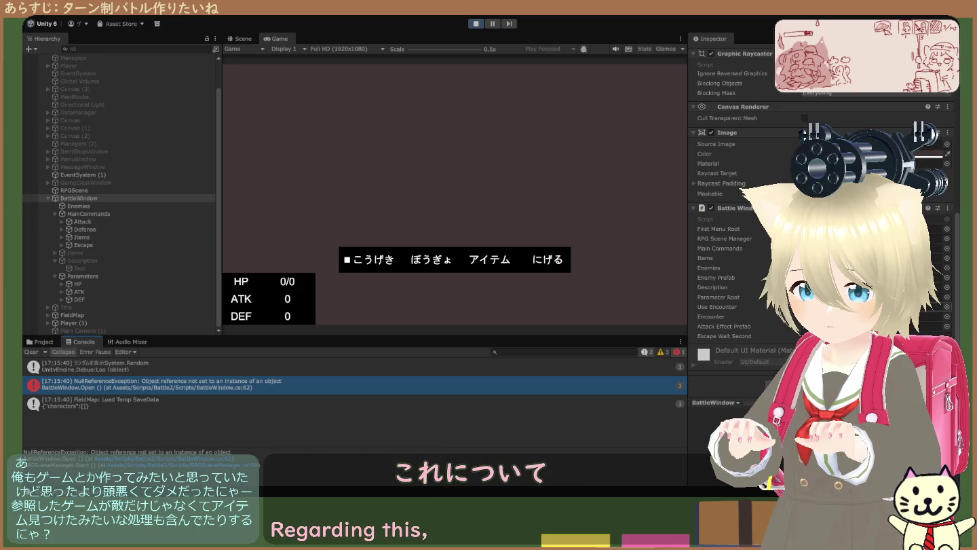
- Check the Battle Window script's Use Encounter field in the Inspector
click(718, 306)
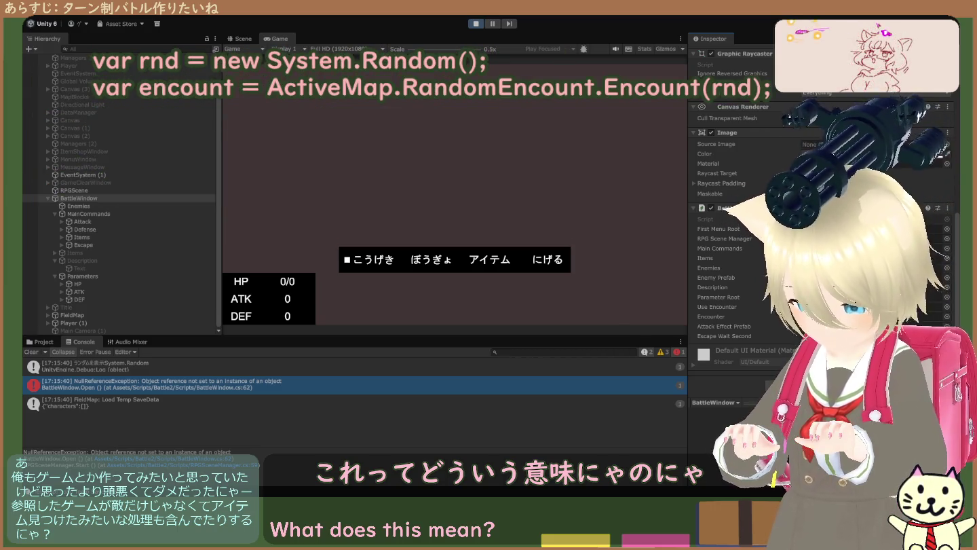
text(kono)
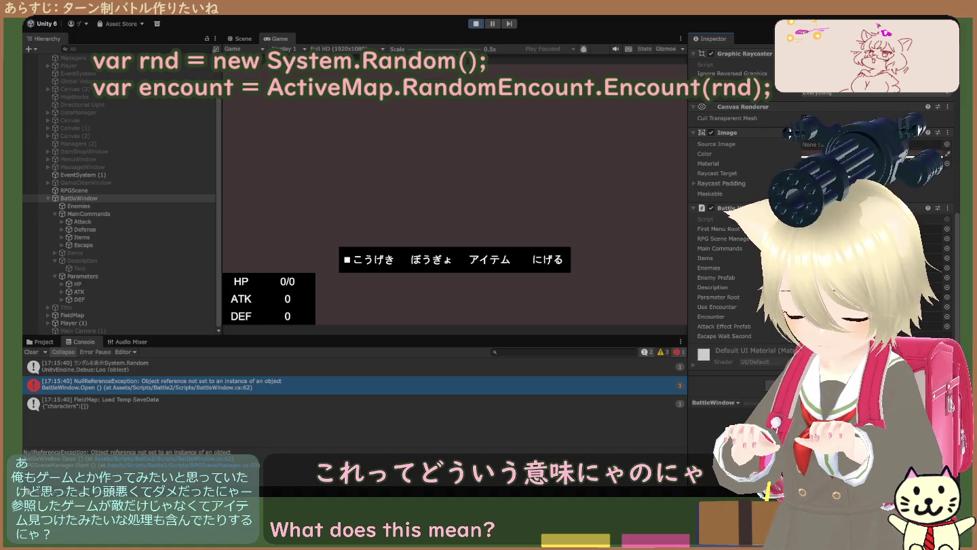
key(Return)
text(rnd)
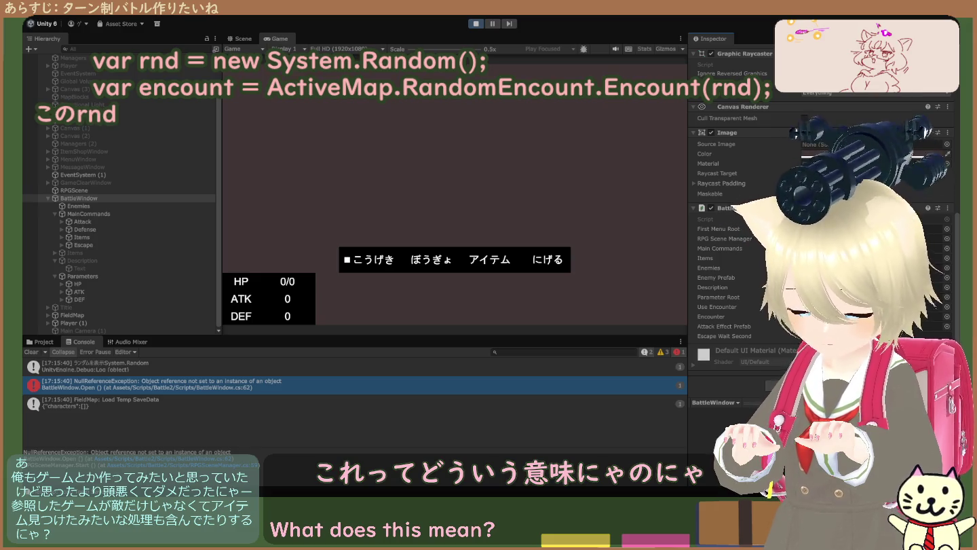
text(ha)
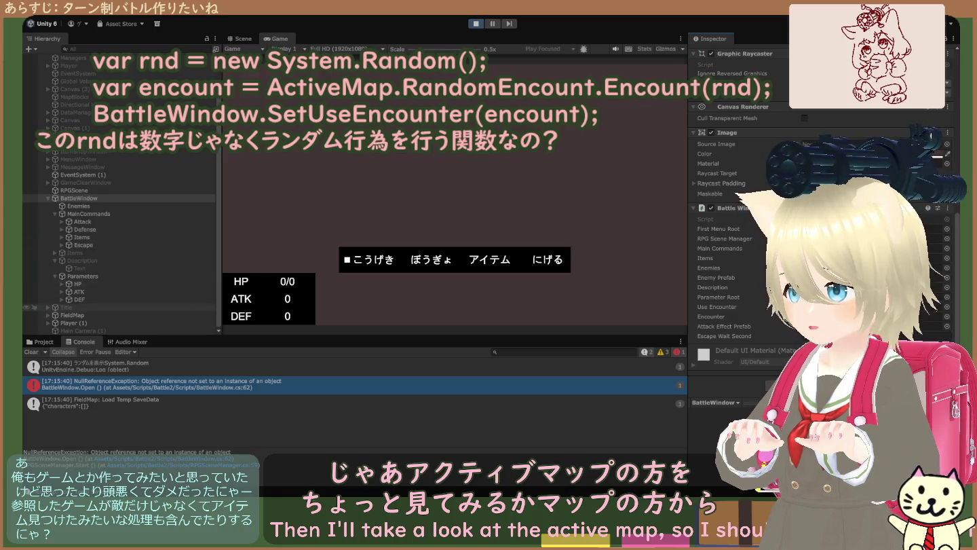
click(75, 190)
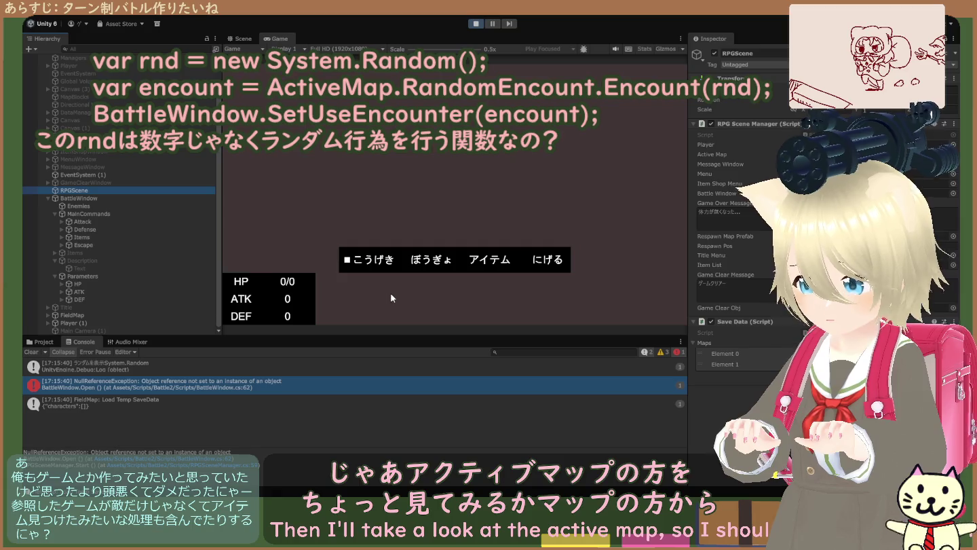
click(112, 198)
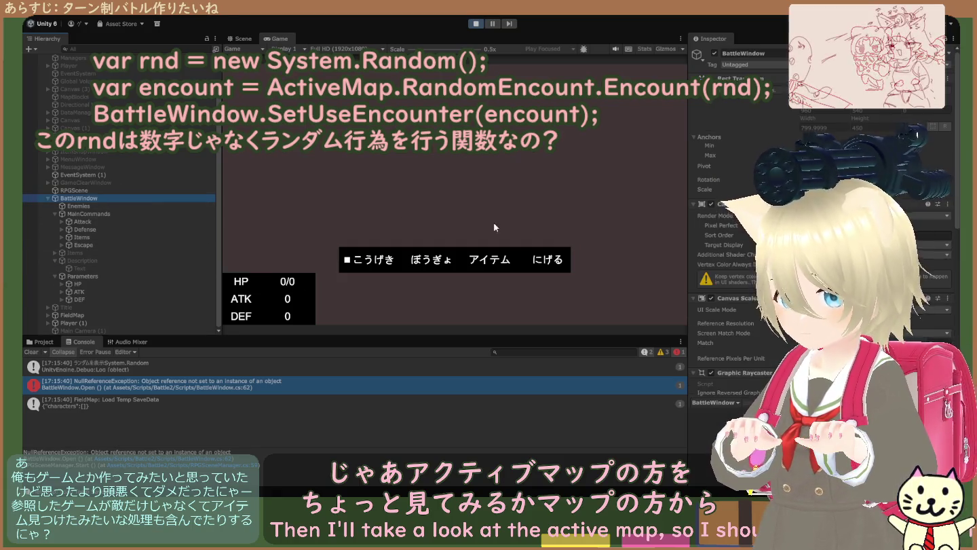
scroll(750, 317, down, 5)
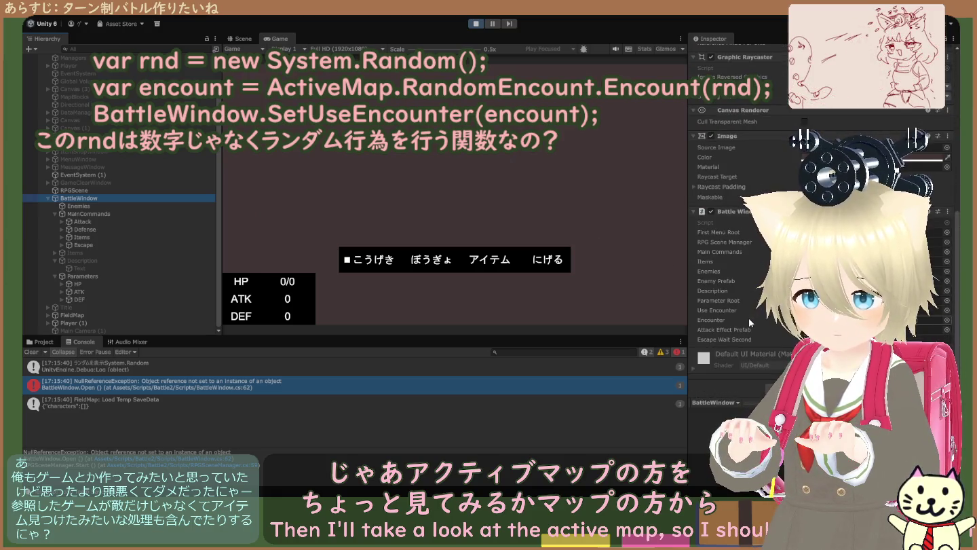
scroll(748, 319, down, 1)
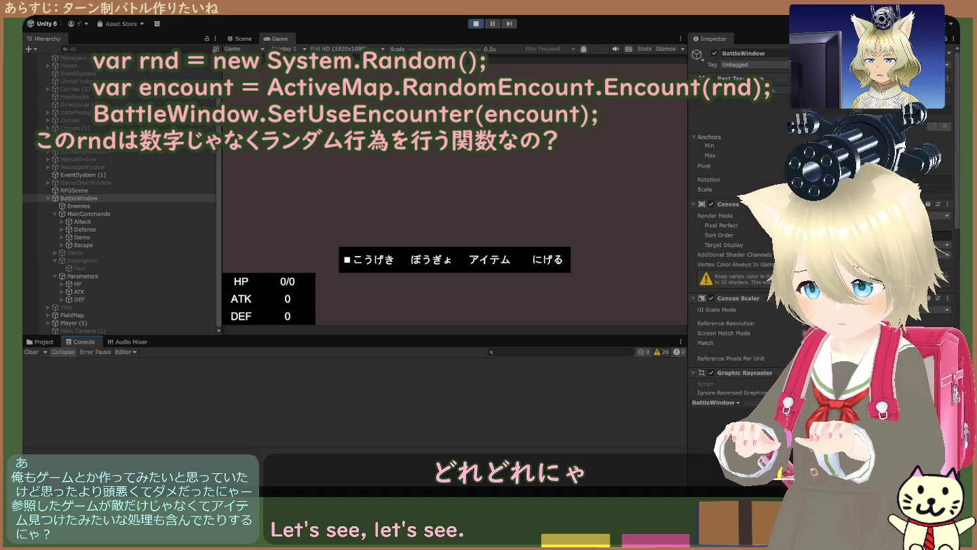
- Select RPGScene, ping its Active Map to find FieldMap, then select FieldMap
scroll(821, 238, down, 10)
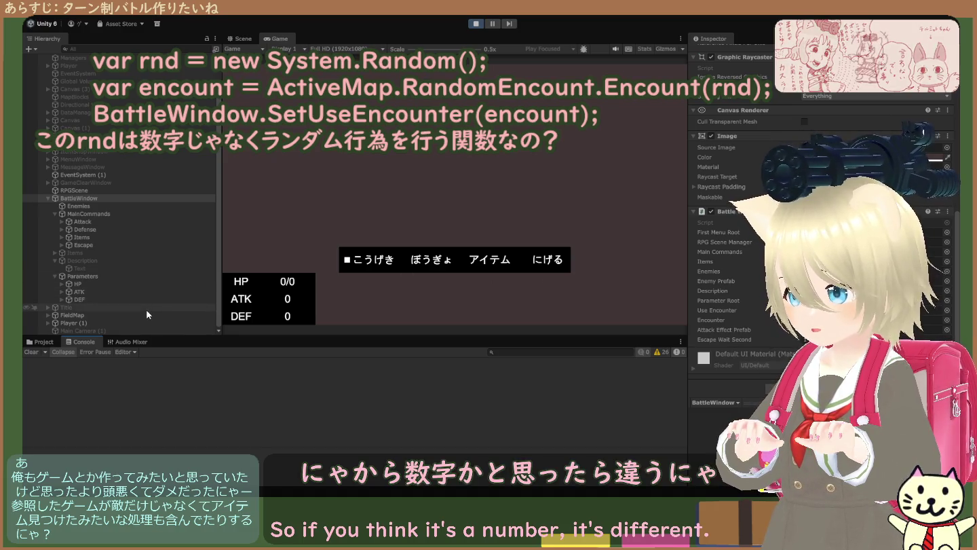
click(133, 190)
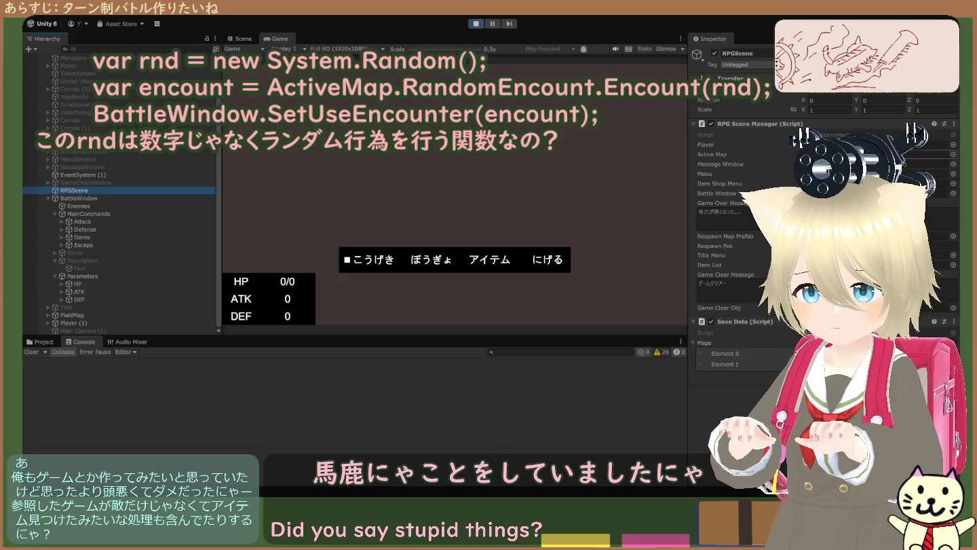
click(801, 154)
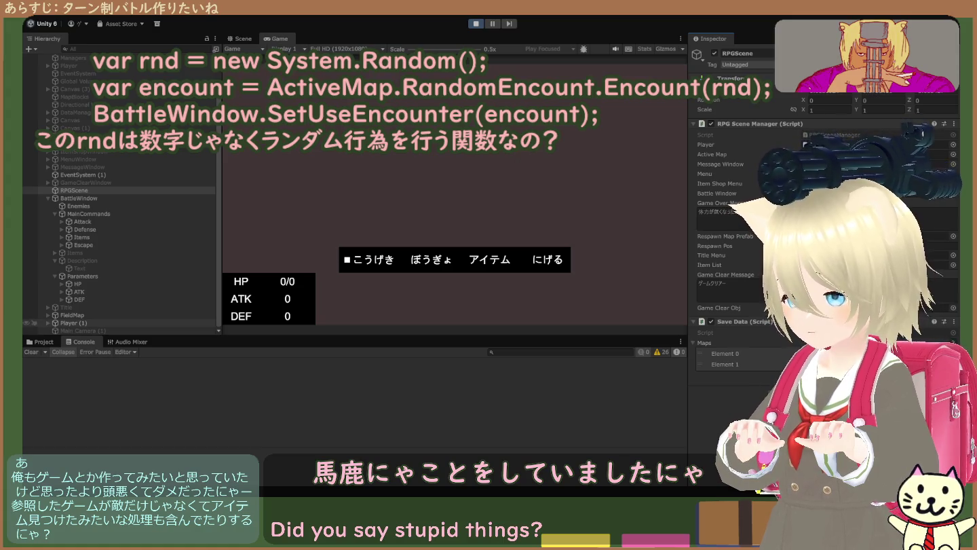
click(75, 315)
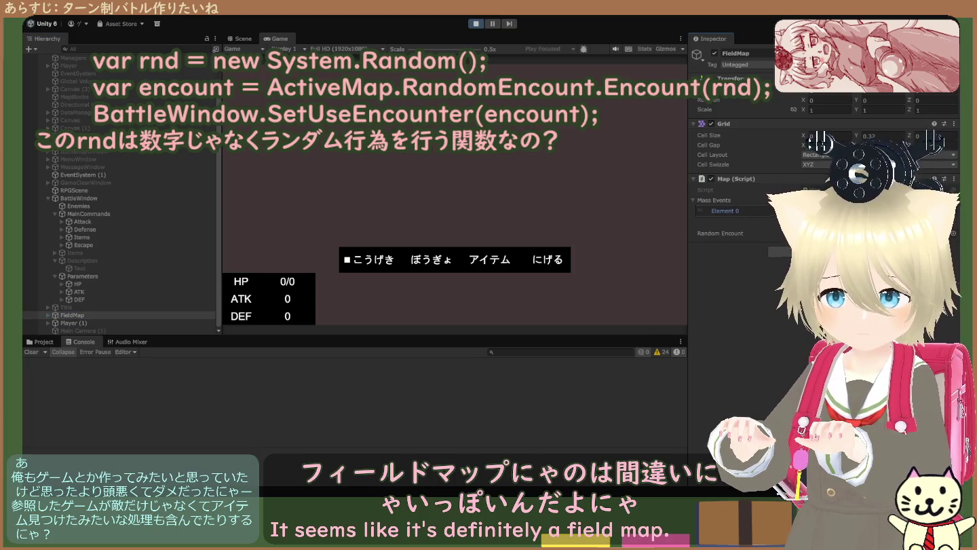
- Inspect FieldMap's first Mass Events entry and its Random Encount setting
click(724, 210)
click(720, 232)
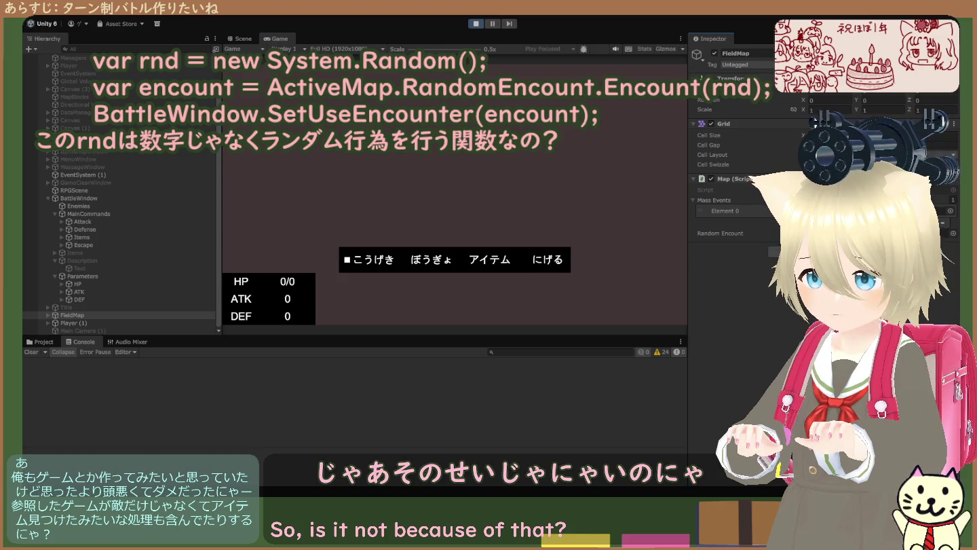
- Restart the game with Ctrl+P and show the BattleWindow.Open NullReferenceException stack trace
key(ctrl+p)
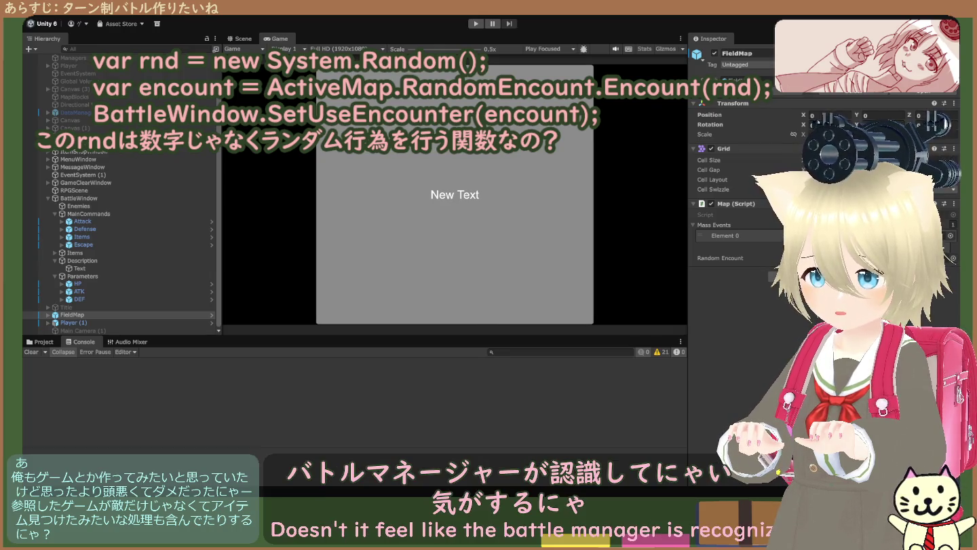
key(ctrl+p)
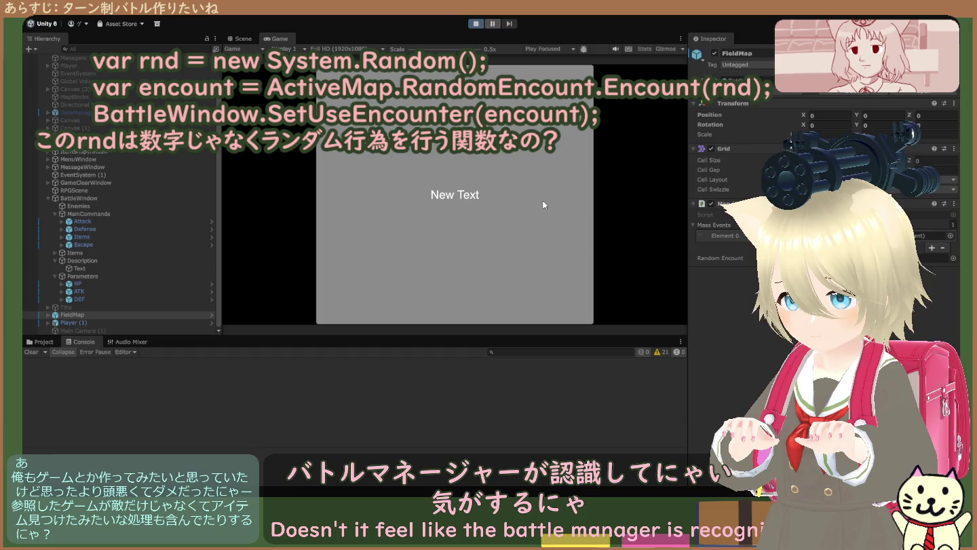
click(262, 385)
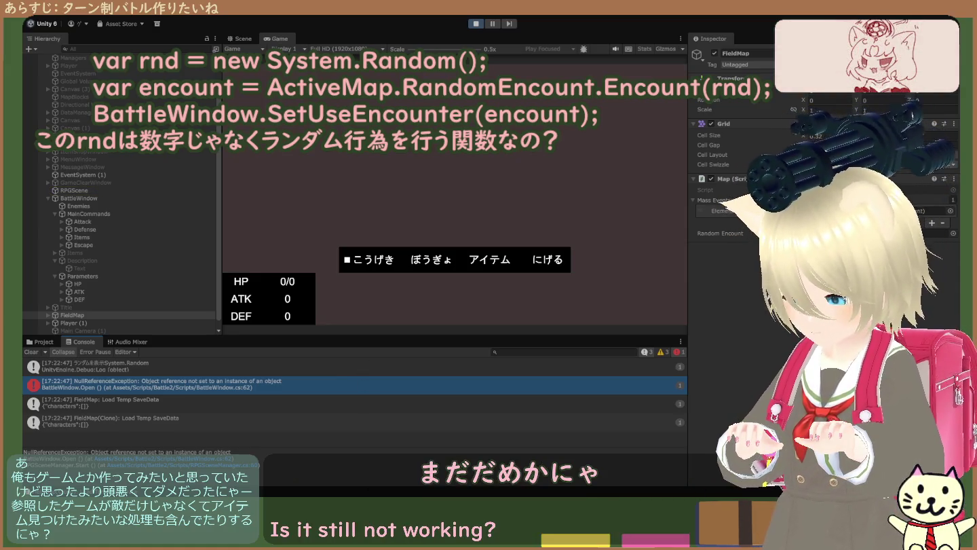
- Scroll through the BattleWindow object's Battle Window script references, then select RPGScene
click(120, 198)
scroll(761, 324, down, 10)
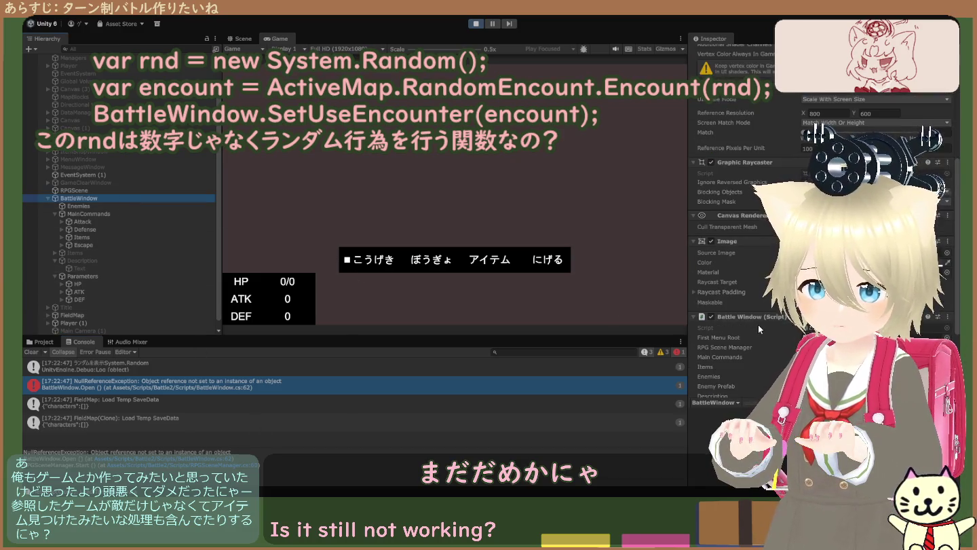
scroll(761, 323, down, 2)
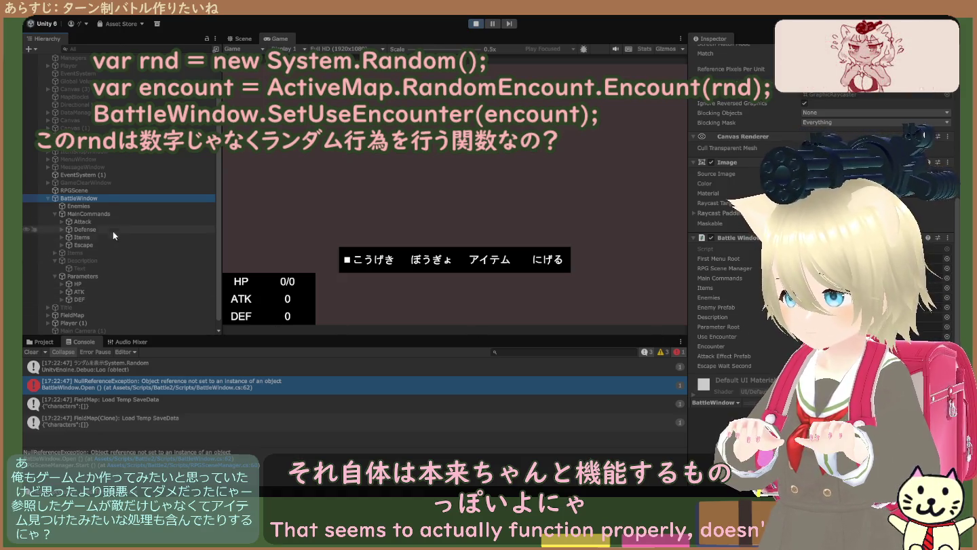
click(106, 190)
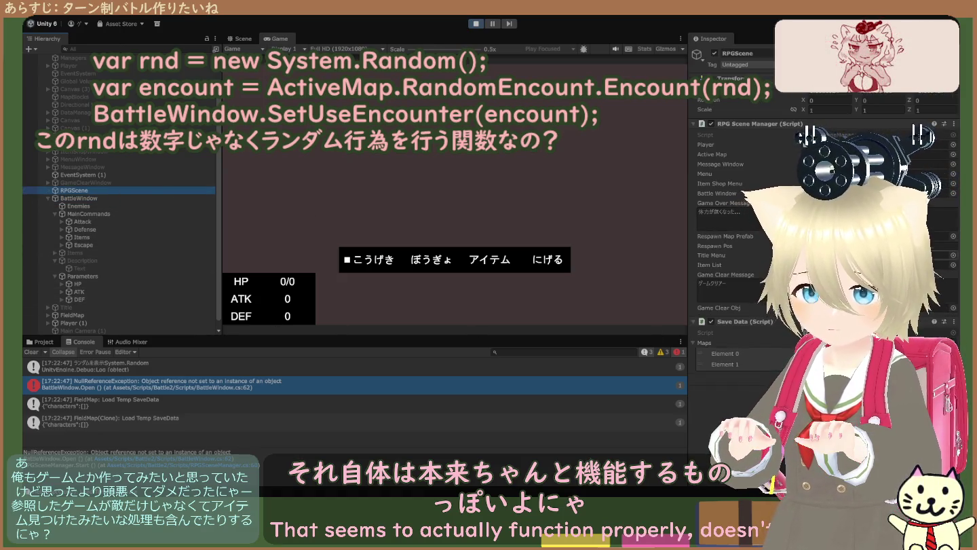
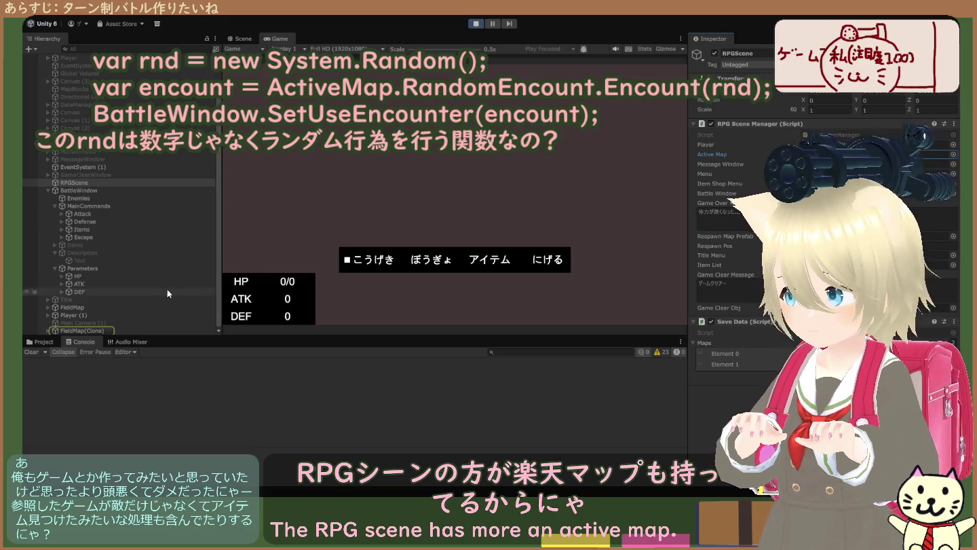
- Select FieldMap(Clone) and its Background tilemap to compare their Inspector settings
click(85, 330)
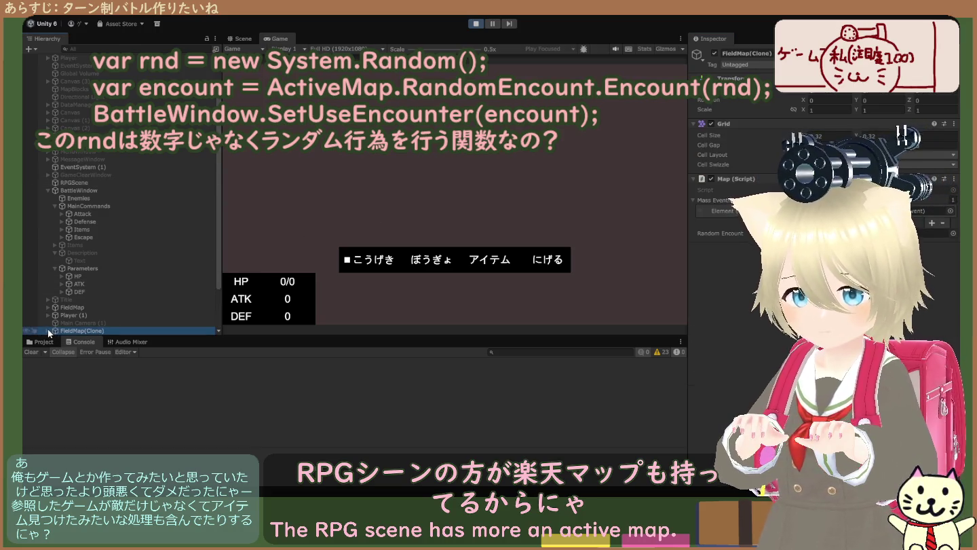
scroll(123, 315, down, 3)
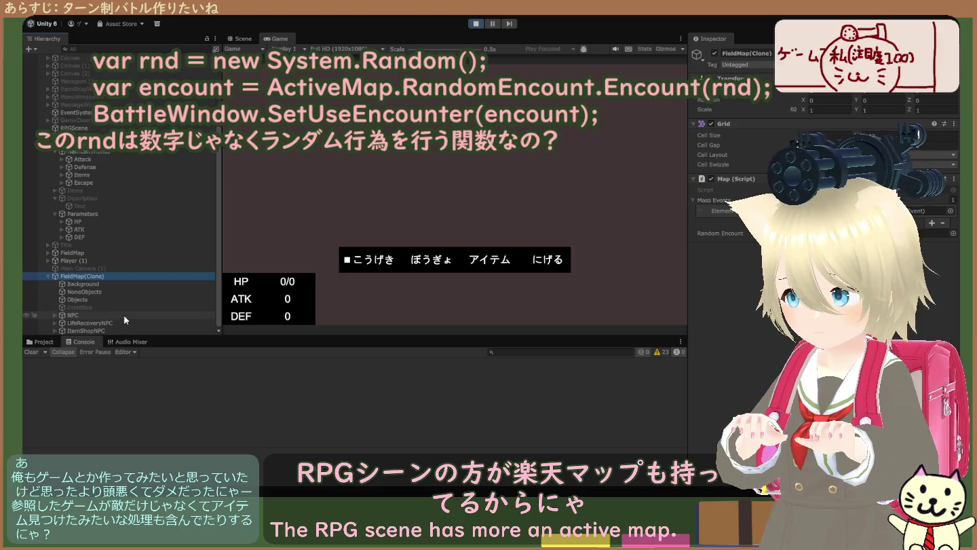
click(106, 284)
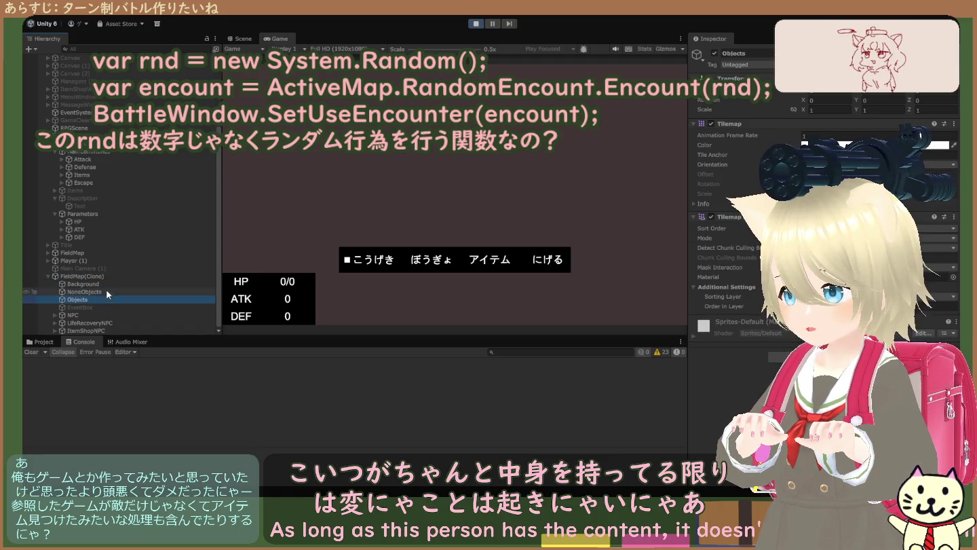
click(112, 278)
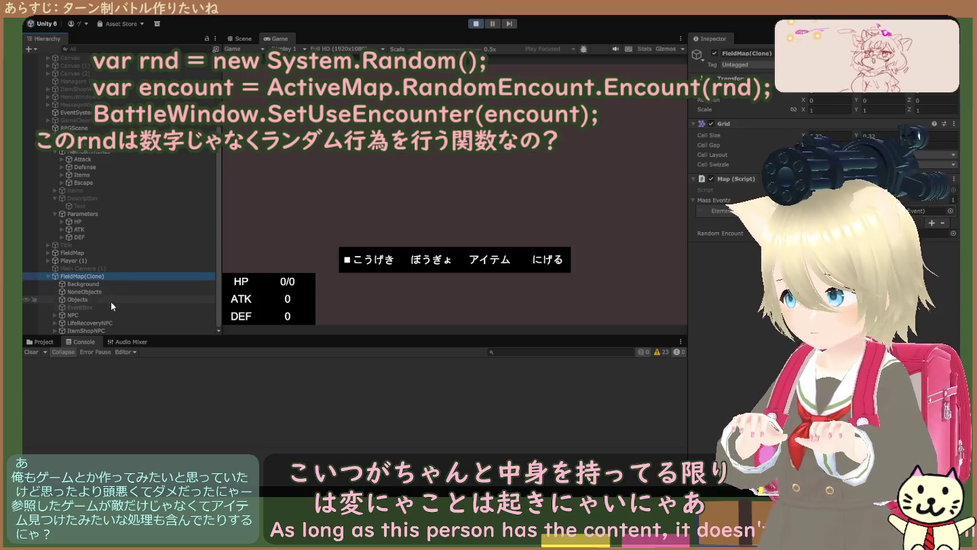
- Expand the NPC and LifeRecoveryNPC children, then select the Objects tilemap
click(103, 328)
click(103, 324)
click(104, 316)
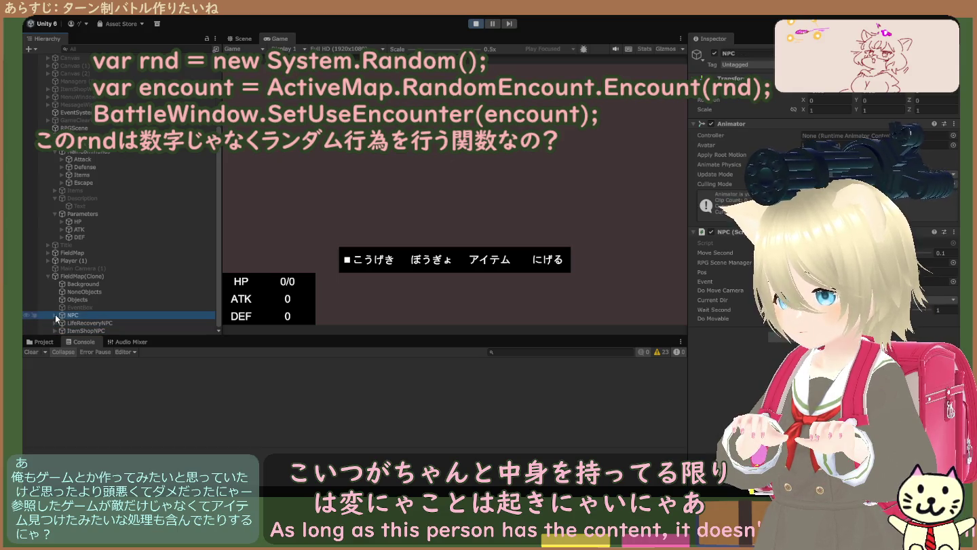
click(55, 315)
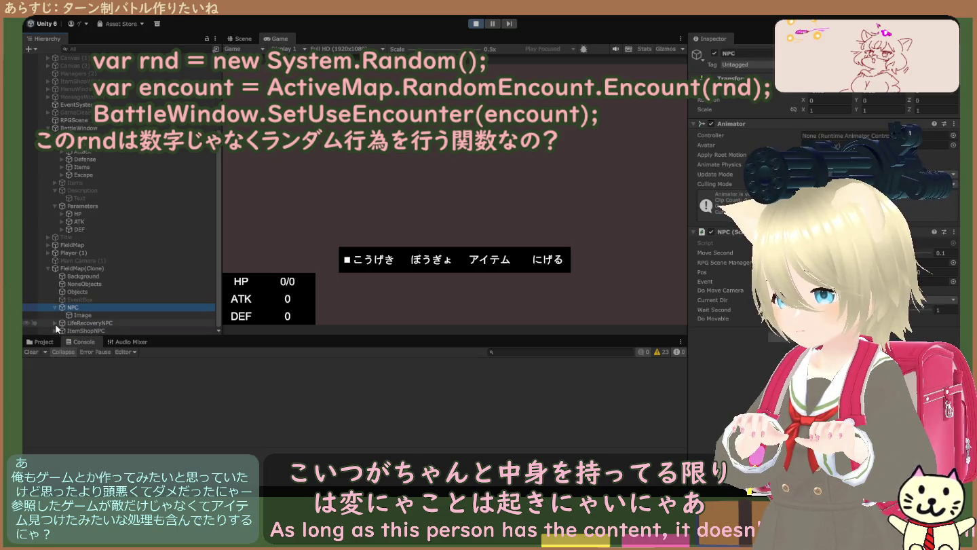
click(55, 325)
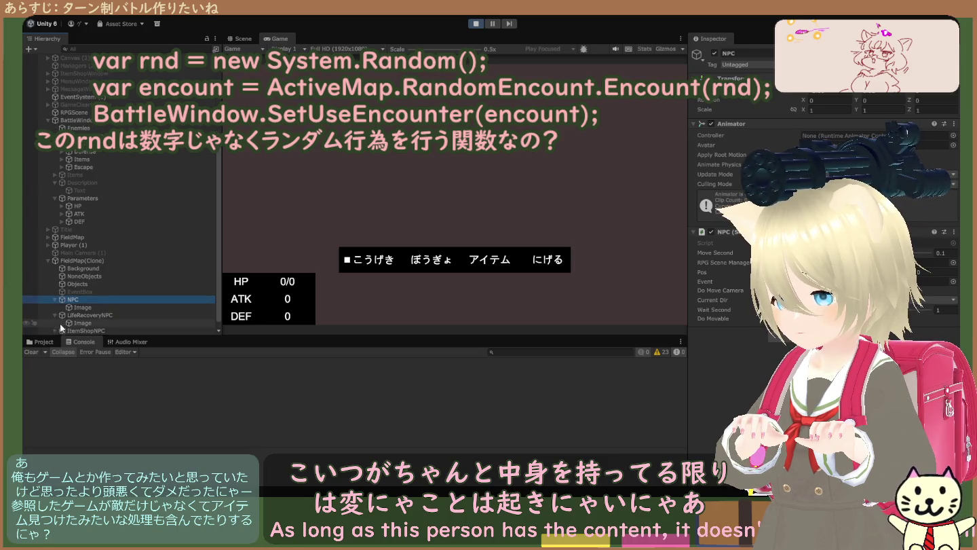
scroll(73, 308, up, 2)
click(79, 309)
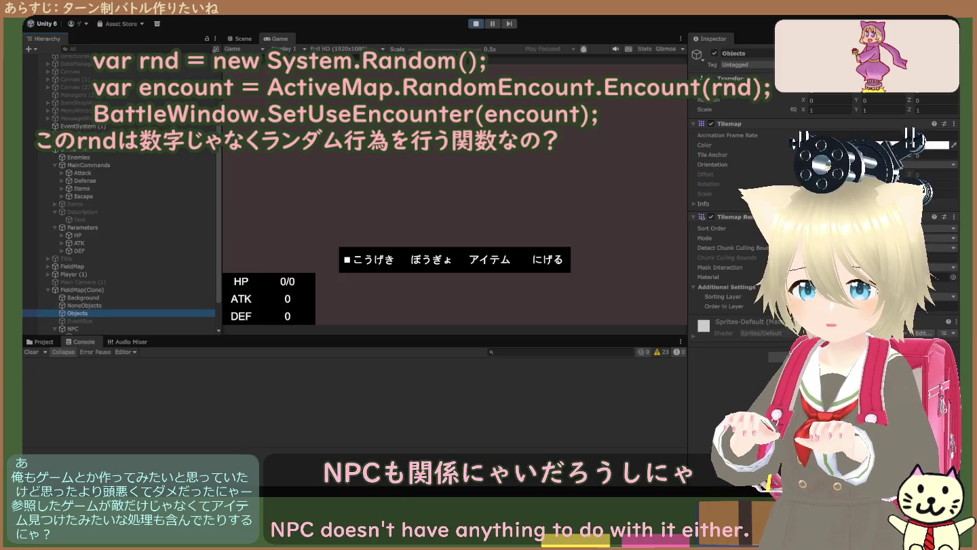
- Compare the NoneObjects, Objects and Background tilemaps, then reselect FieldMap(Clone) to view its Map script
click(98, 303)
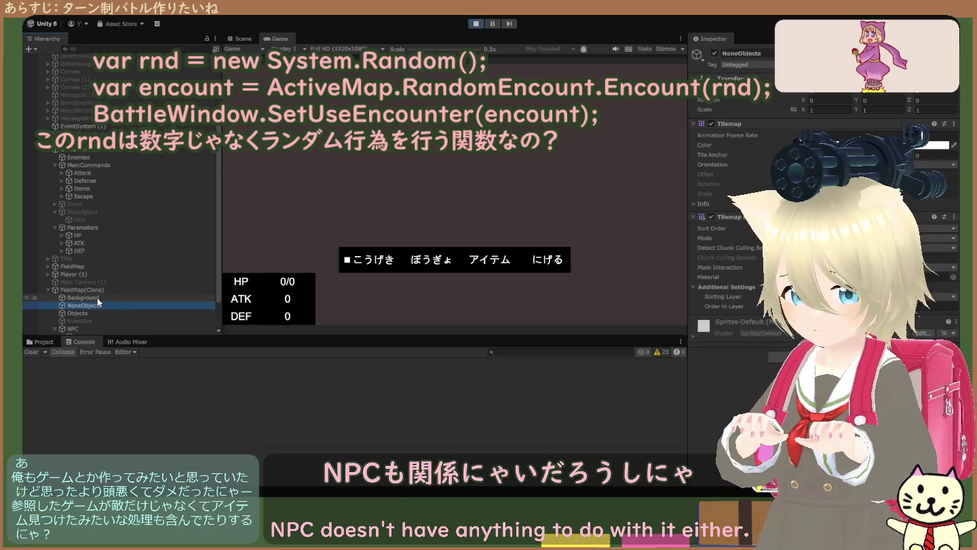
click(95, 313)
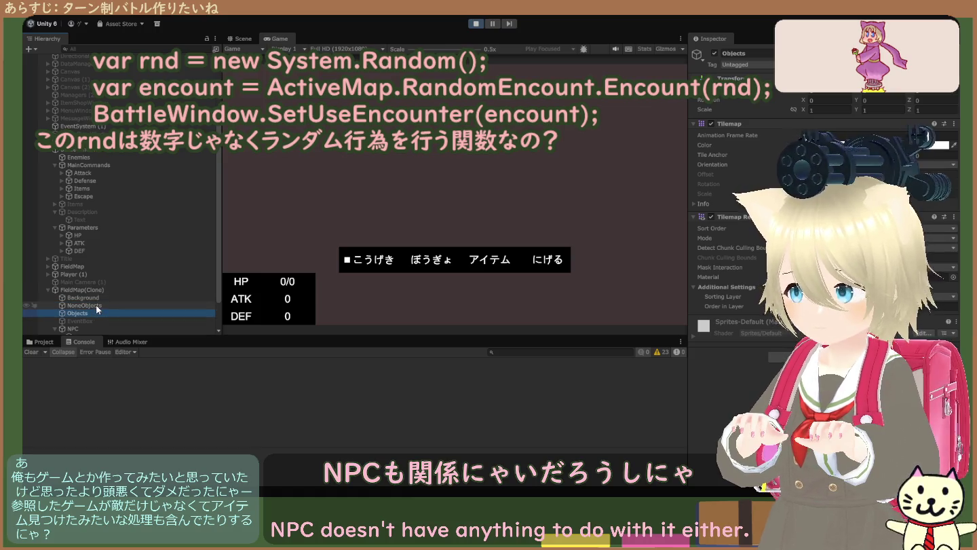
click(95, 304)
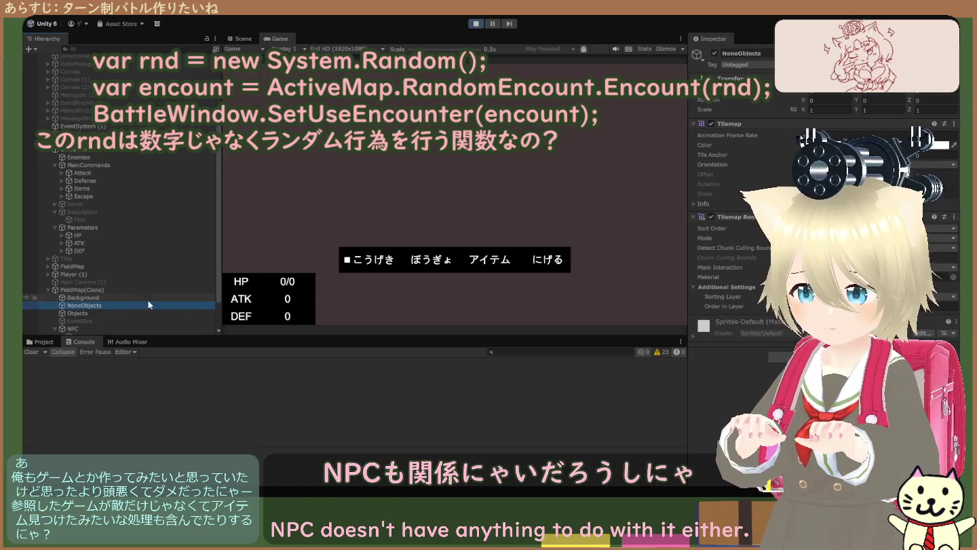
click(107, 297)
click(108, 290)
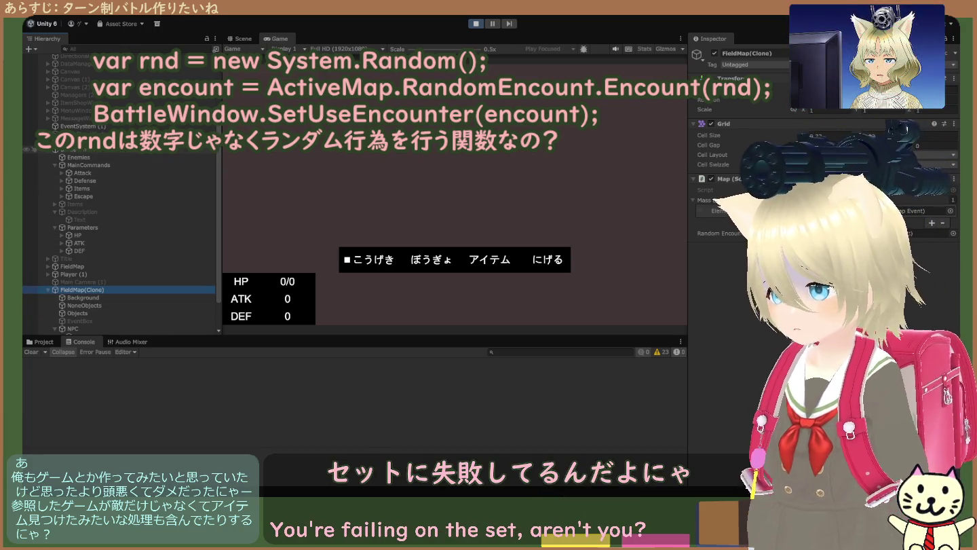
- Select BattleWindow and check the Use Encounter and Encounter fields on its Battle Window script
click(75, 150)
scroll(740, 237, down, 8)
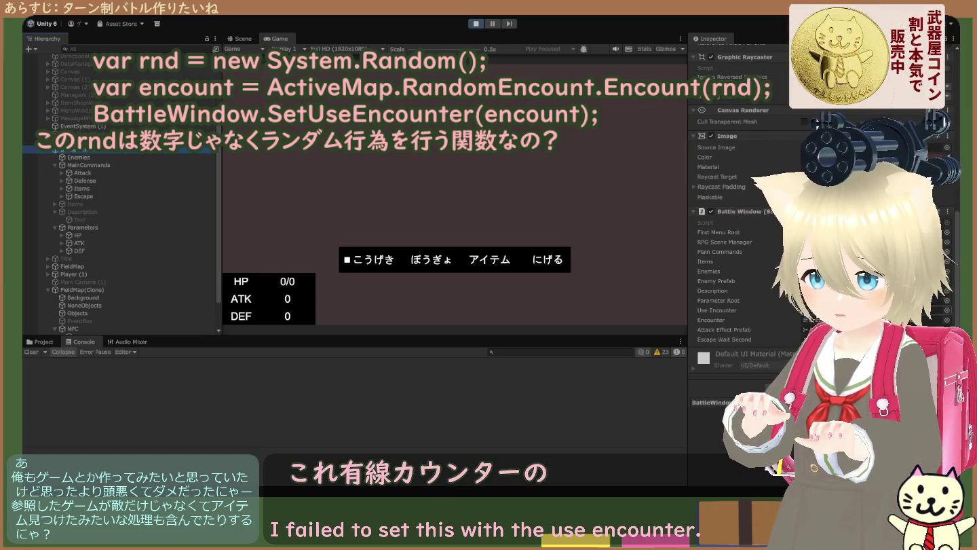
click(930, 311)
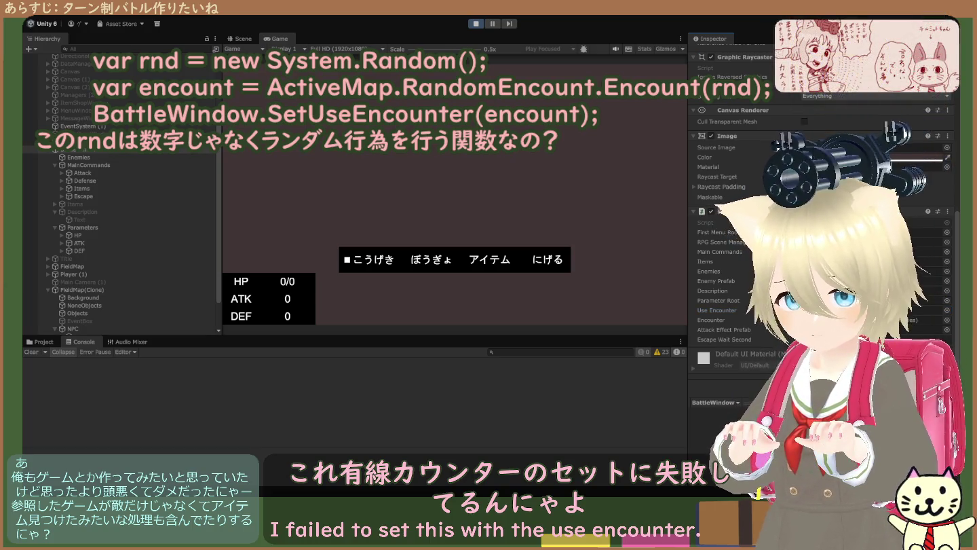
scroll(814, 237, up, 4)
scroll(815, 238, down, 3)
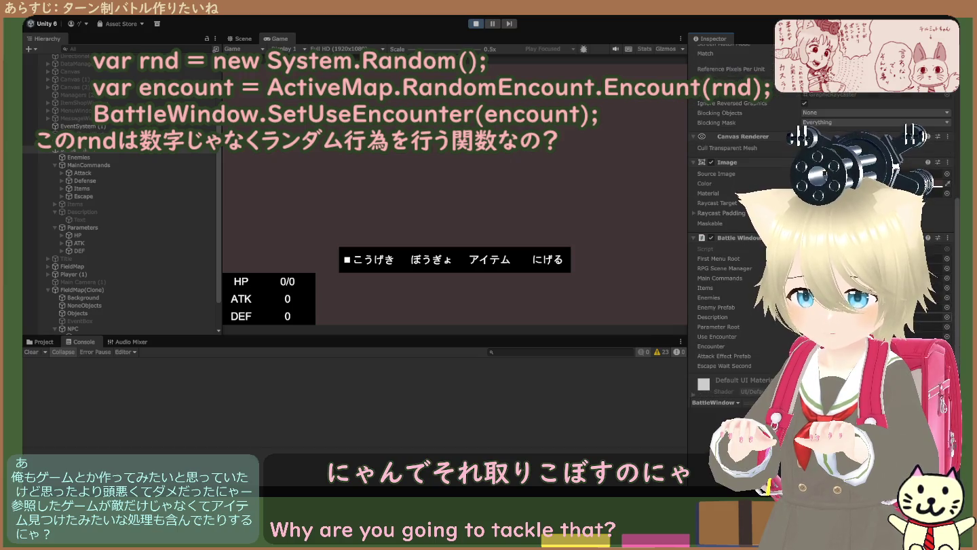